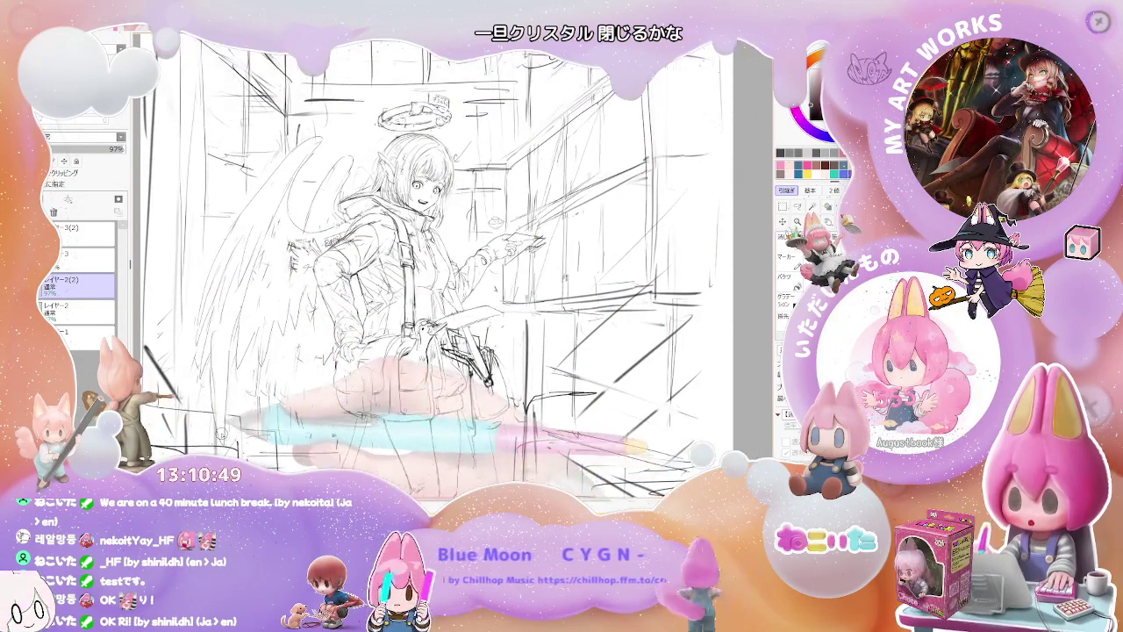
Step: Zoom and pan around the sketch to inspect the girl, building and street scene
key(minus)
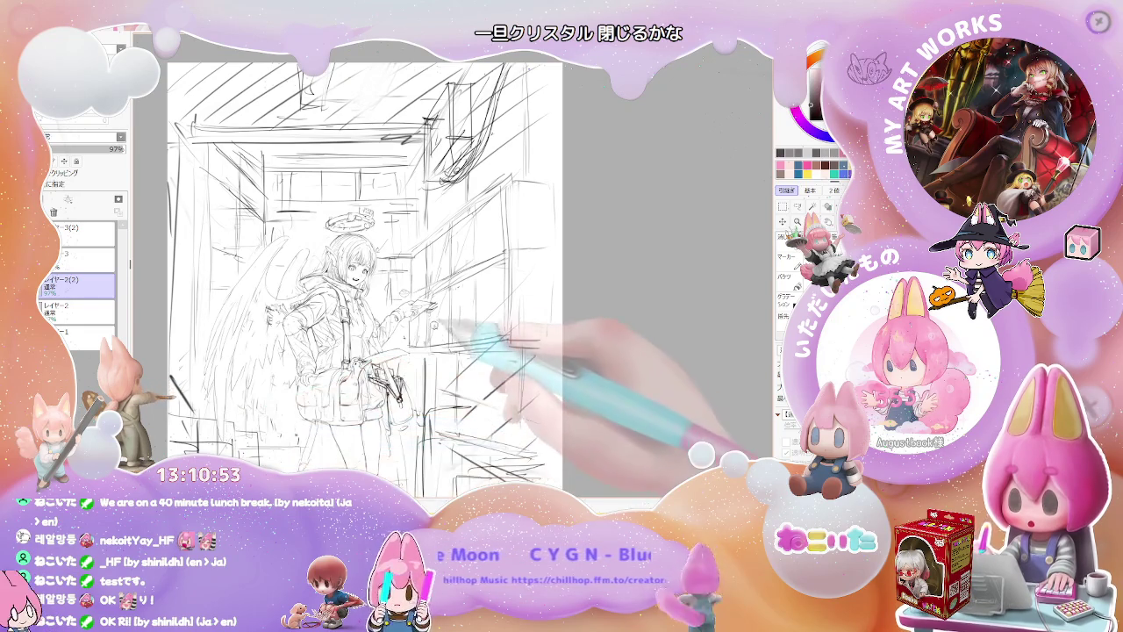
key(plus)
key(plus)
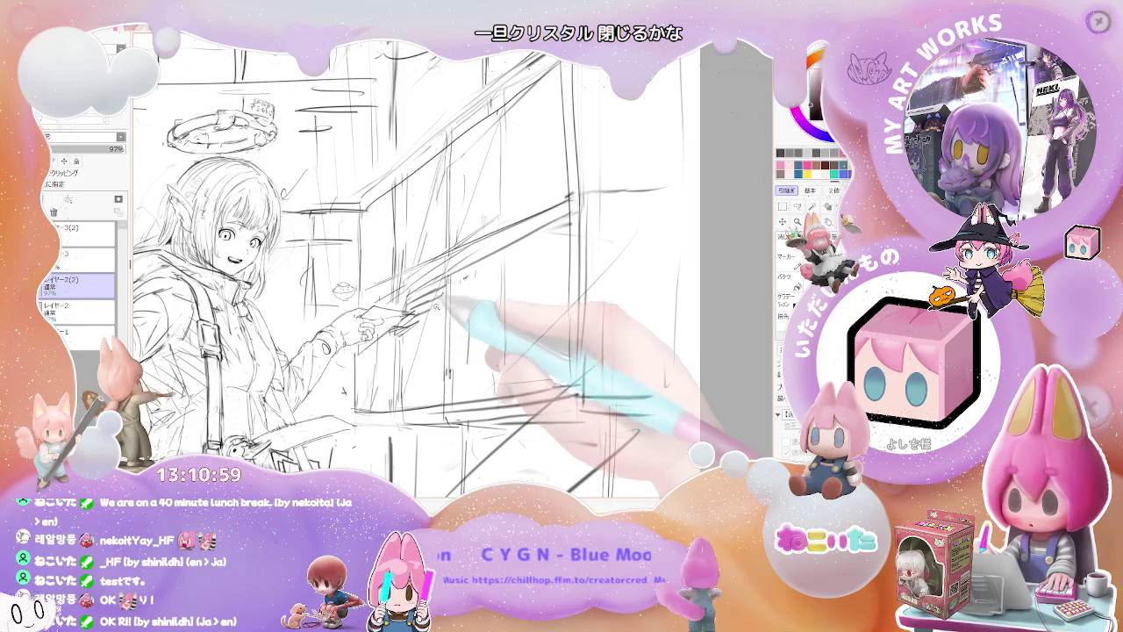
scroll(430, 307, down, 2)
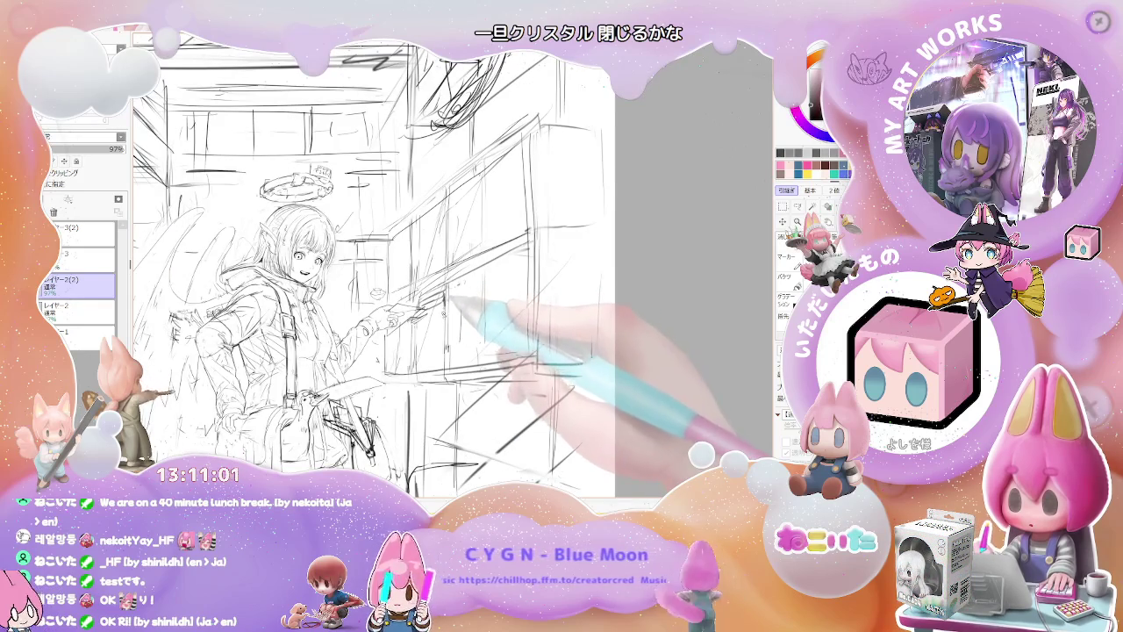
drag(456, 346, 430, 338)
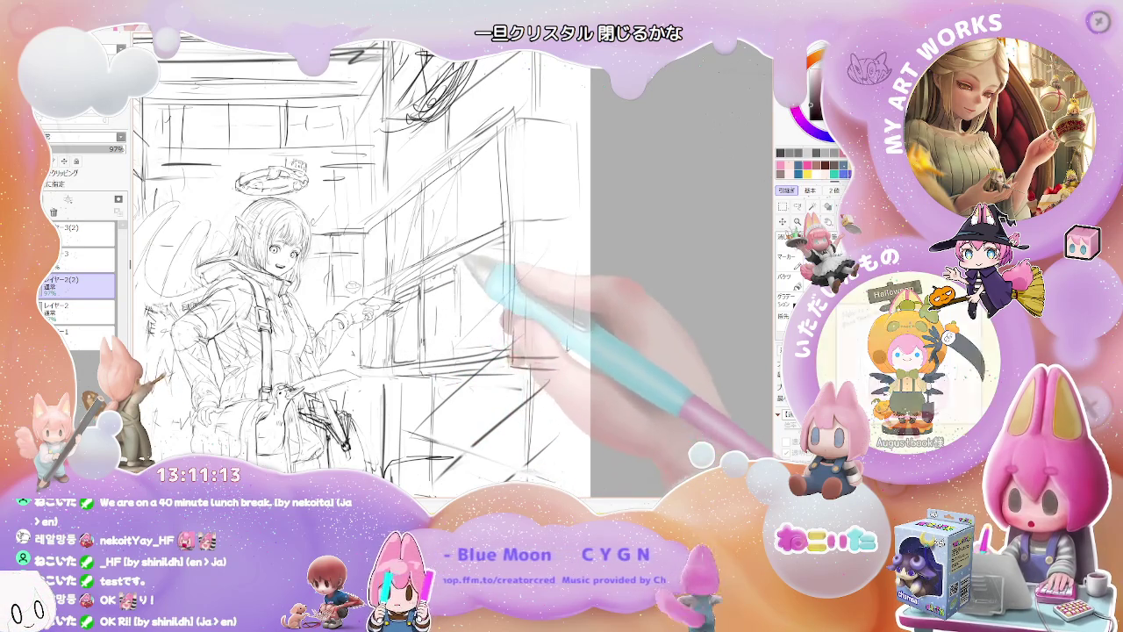
key(ctrl+minus)
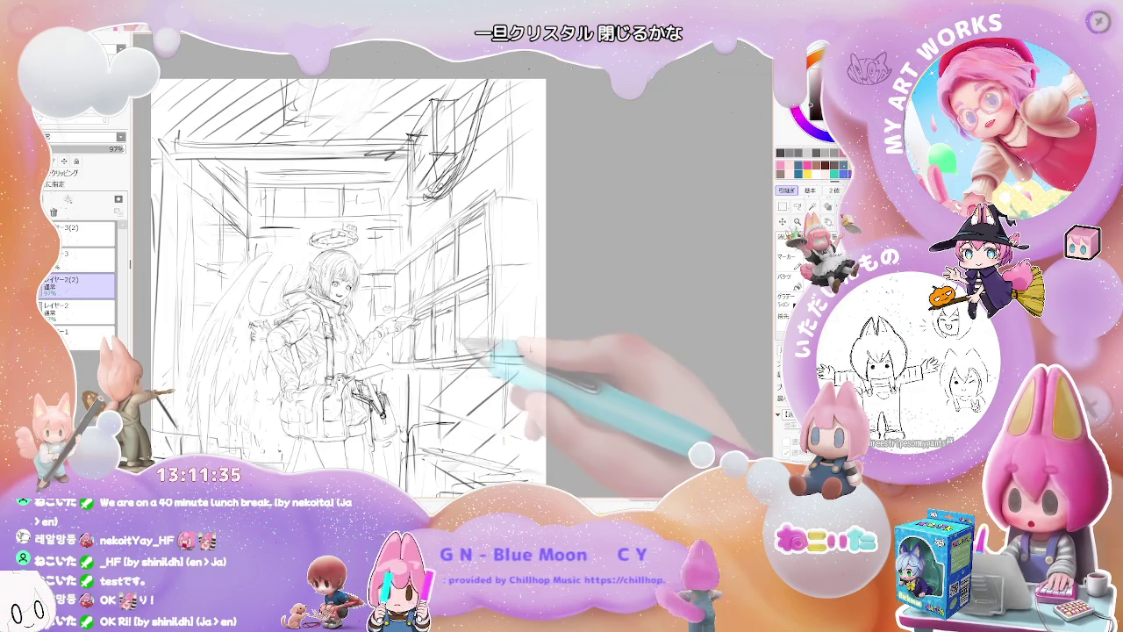
scroll(512, 395, down, 1)
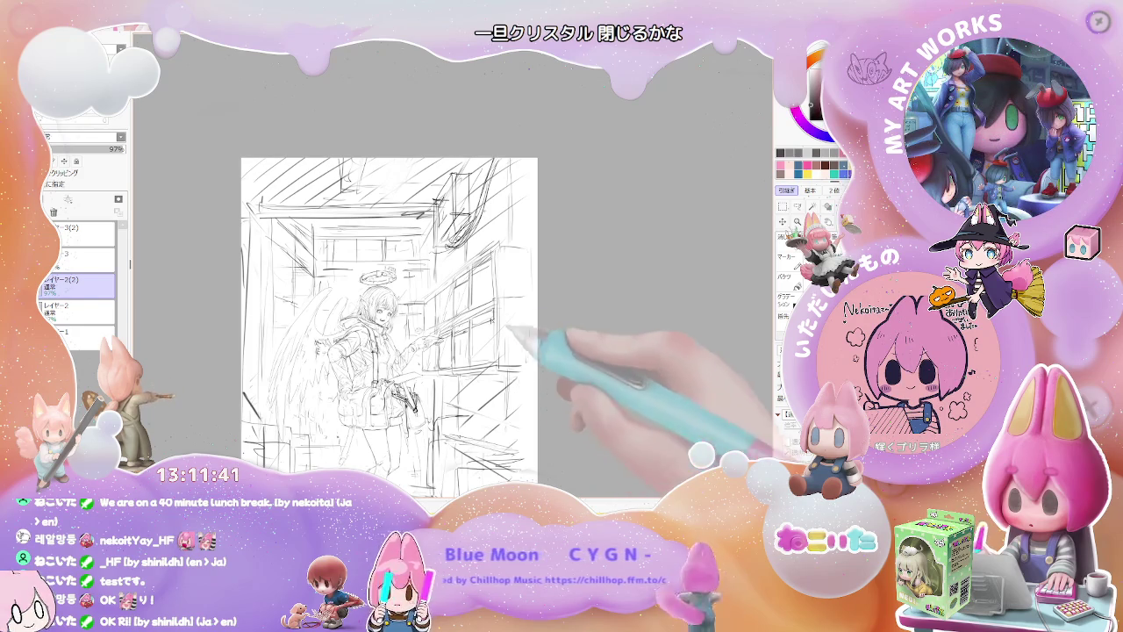
scroll(455, 219, up, 1)
scroll(455, 220, up, 1)
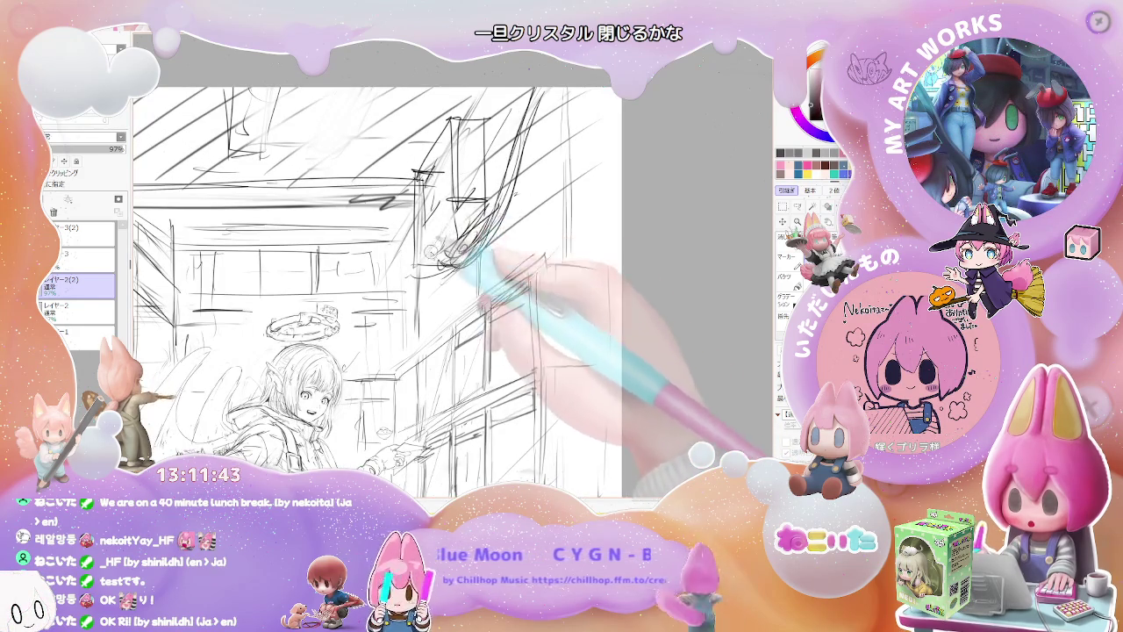
scroll(443, 254, down, 1)
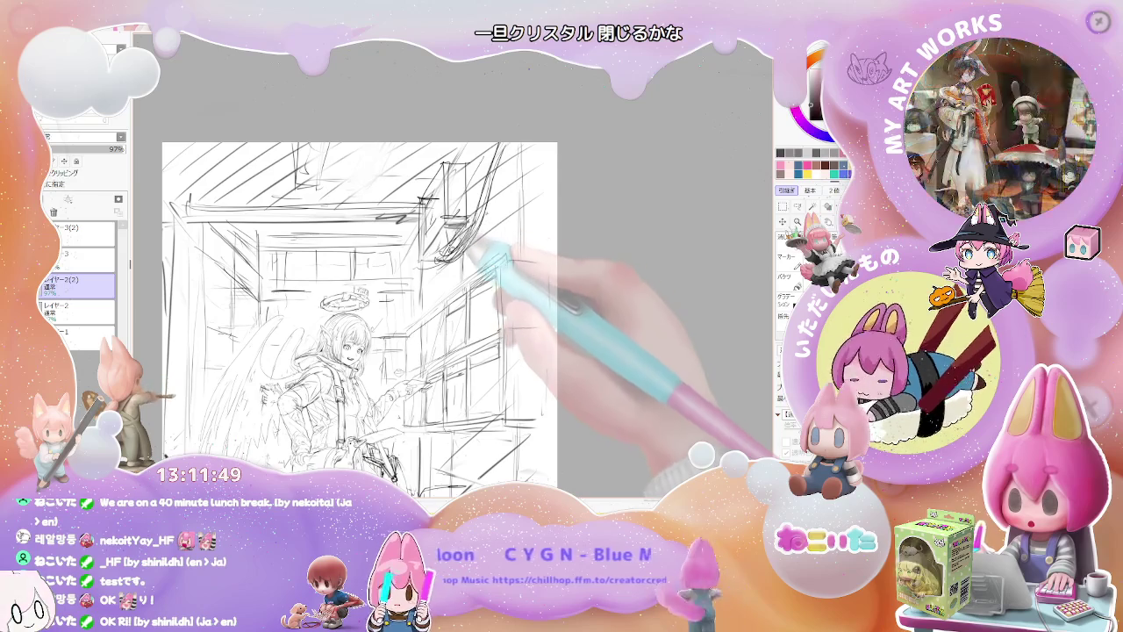
scroll(478, 246, down, 1)
scroll(421, 360, up, 2)
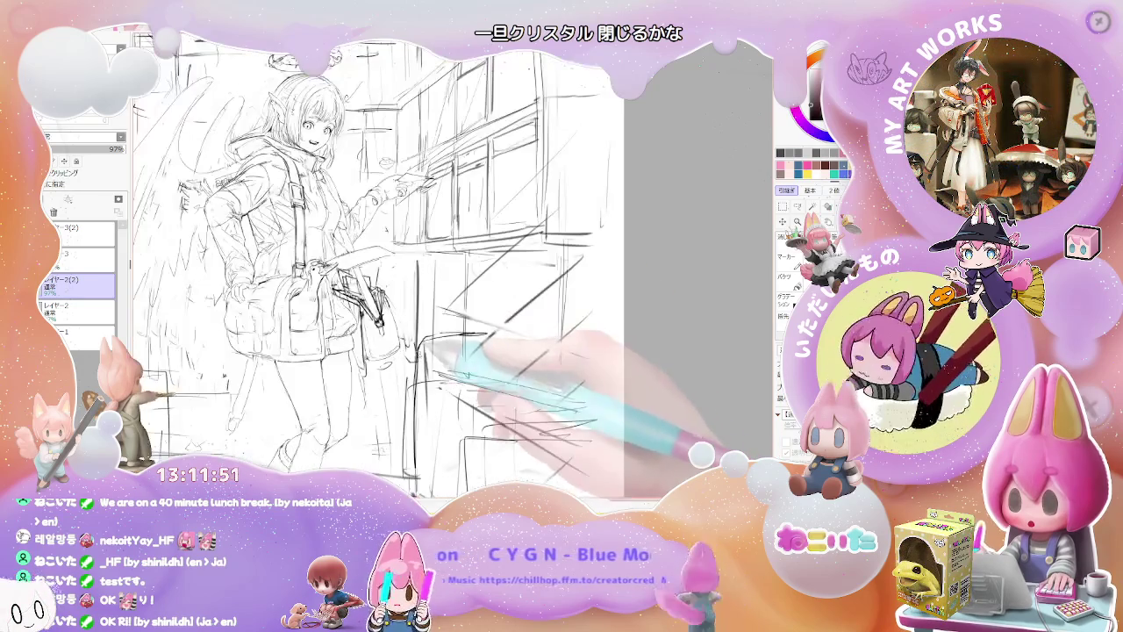
scroll(425, 319, up, 1)
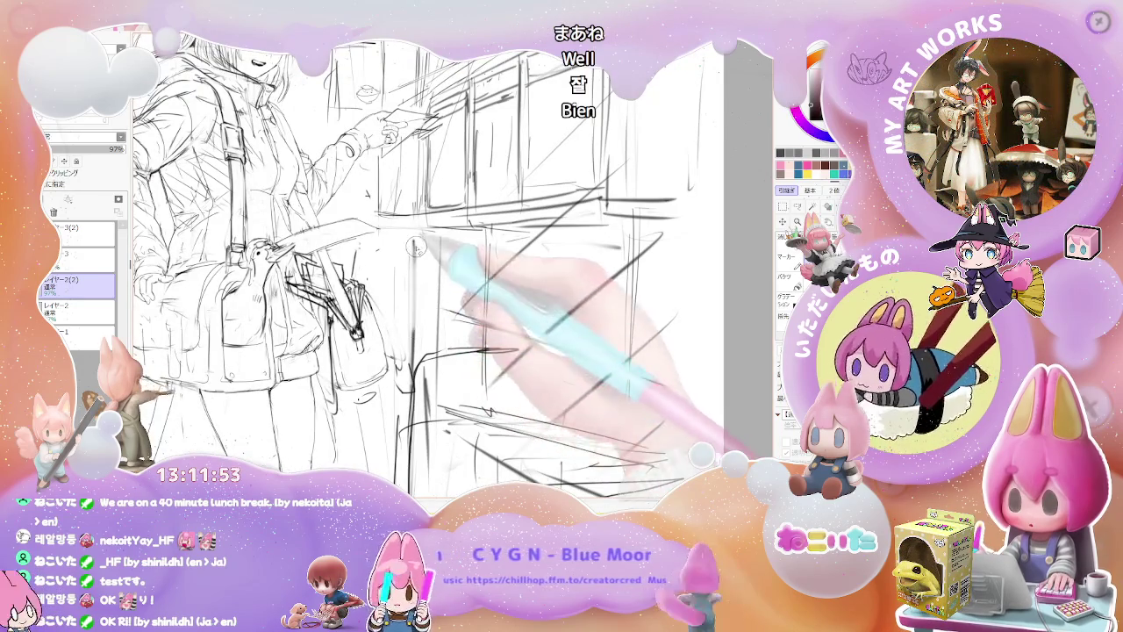
scroll(422, 251, down, 1)
scroll(447, 277, down, 1)
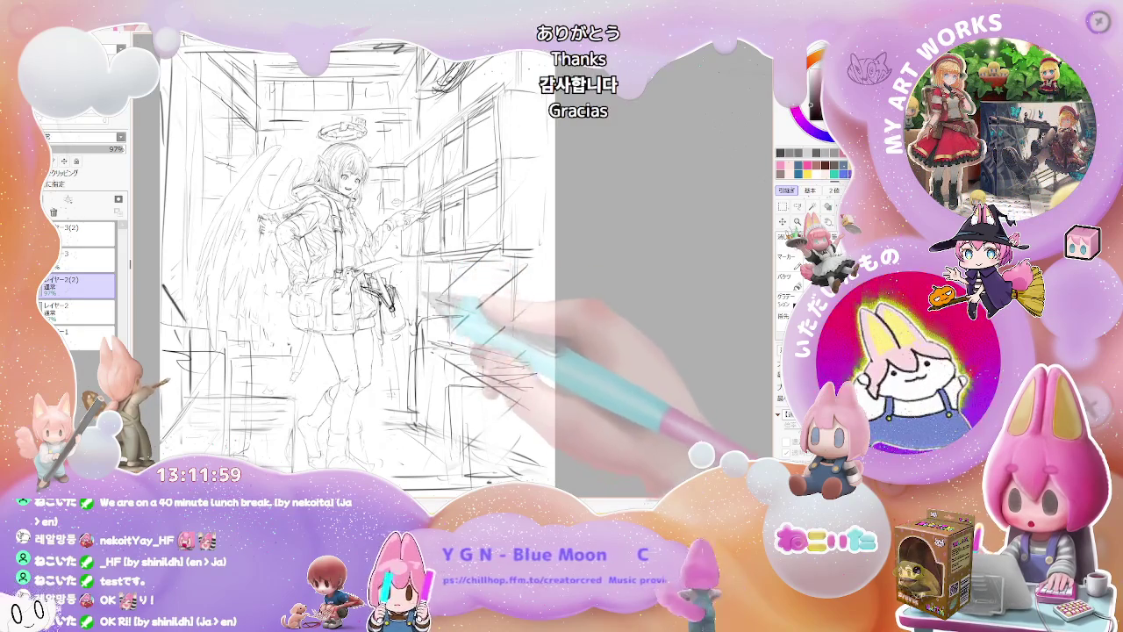
scroll(421, 263, down, 1)
scroll(421, 263, up, 2)
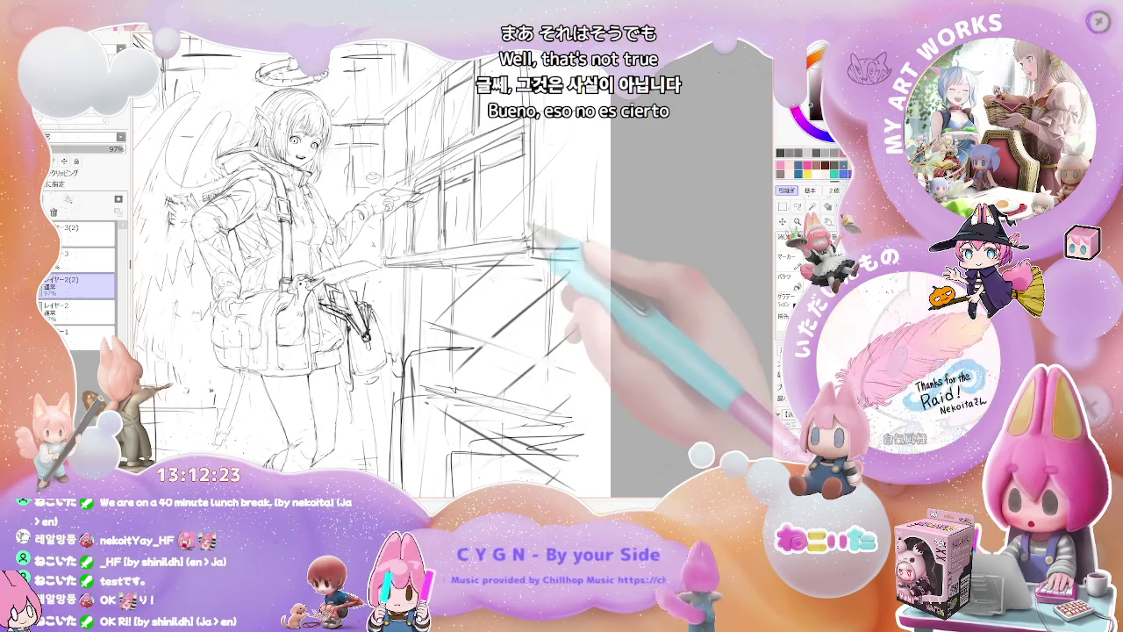
Step: Tilt the canvas view clockwise to study the window, then return it upright
key(ctrl+minus)
key(ctrl+minus)
key(End)
key(End)
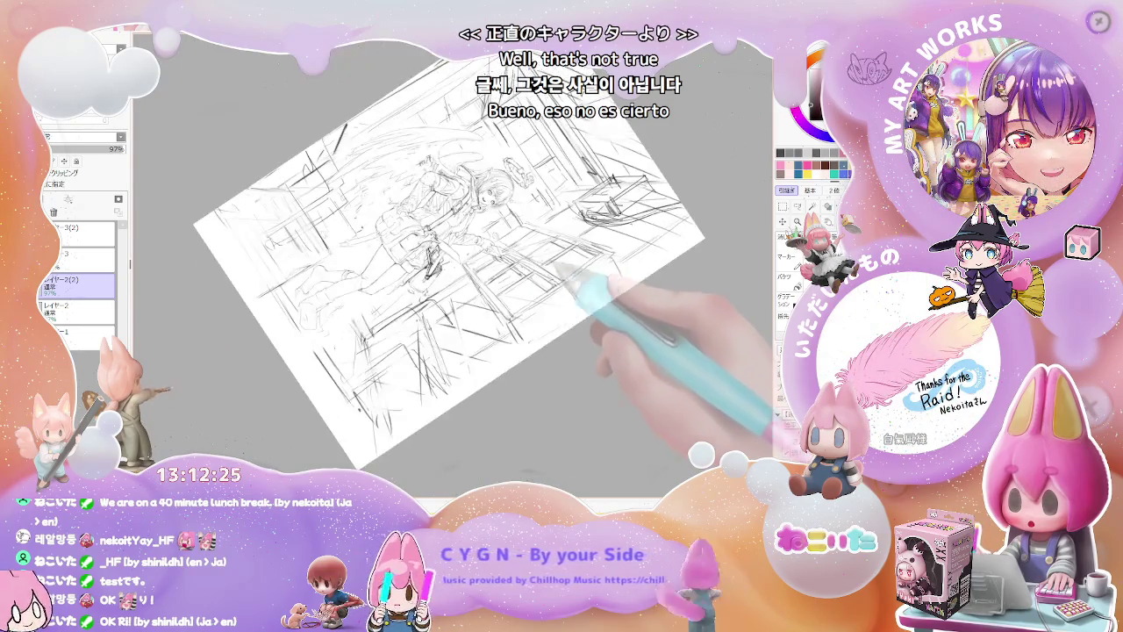
key(End)
key(ctrl+plus)
key(ctrl+plus)
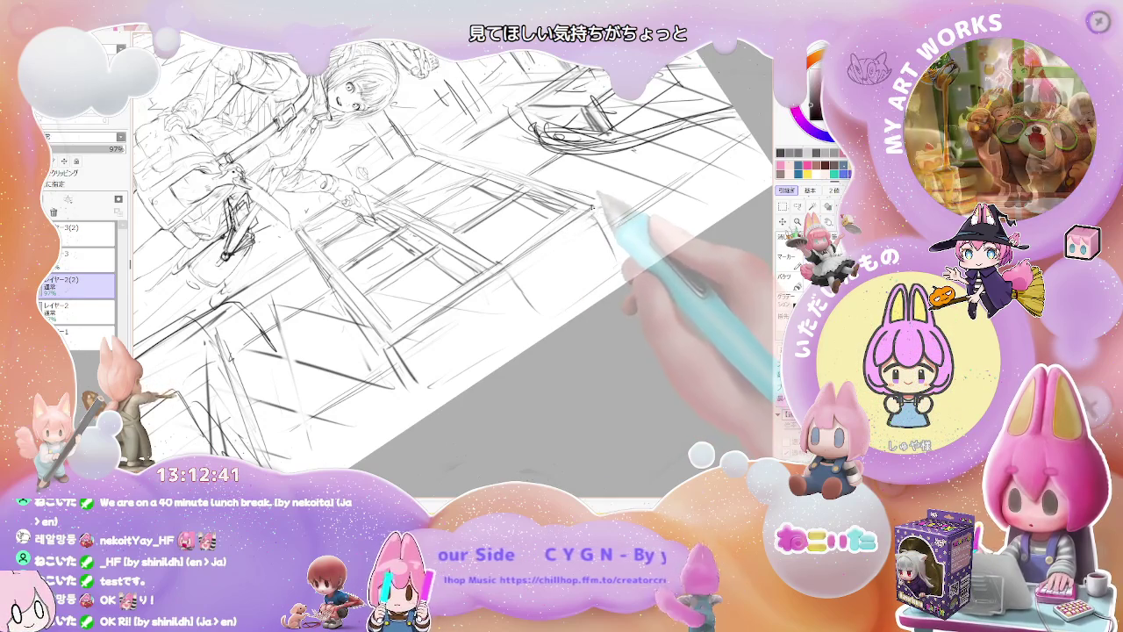
key(minus)
drag(628, 295, 438, 314)
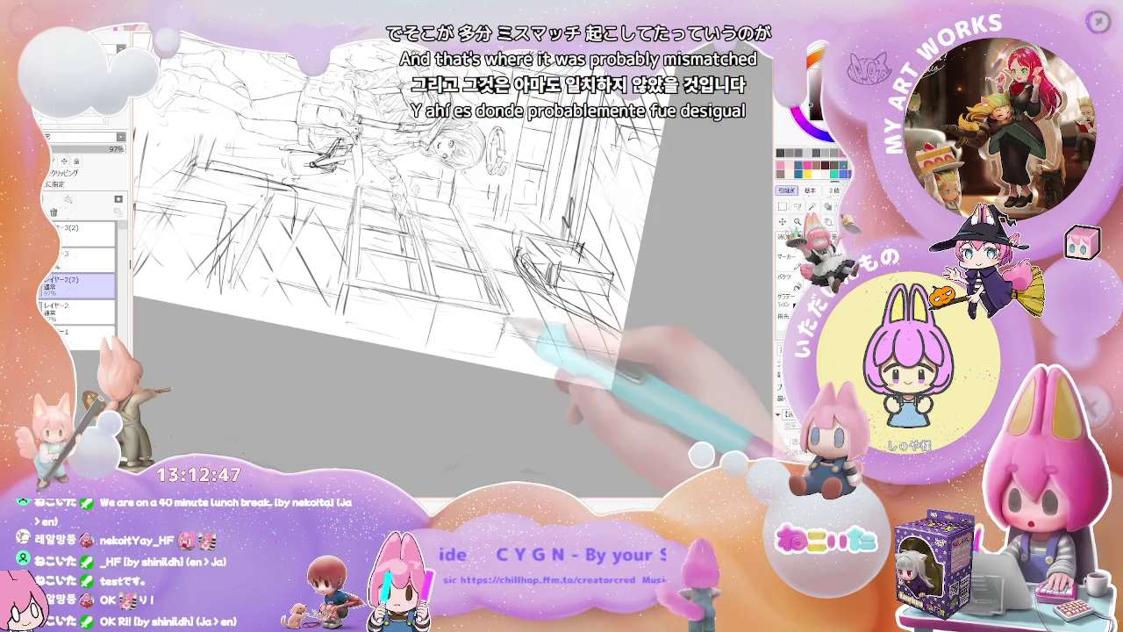
drag(504, 356, 605, 338)
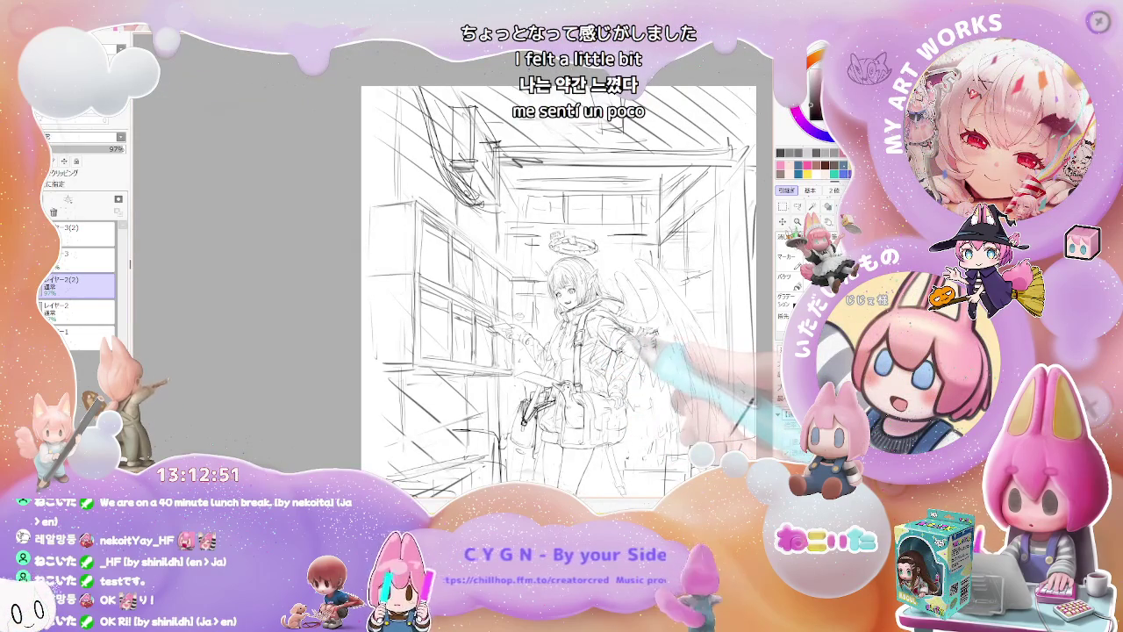
key(minus)
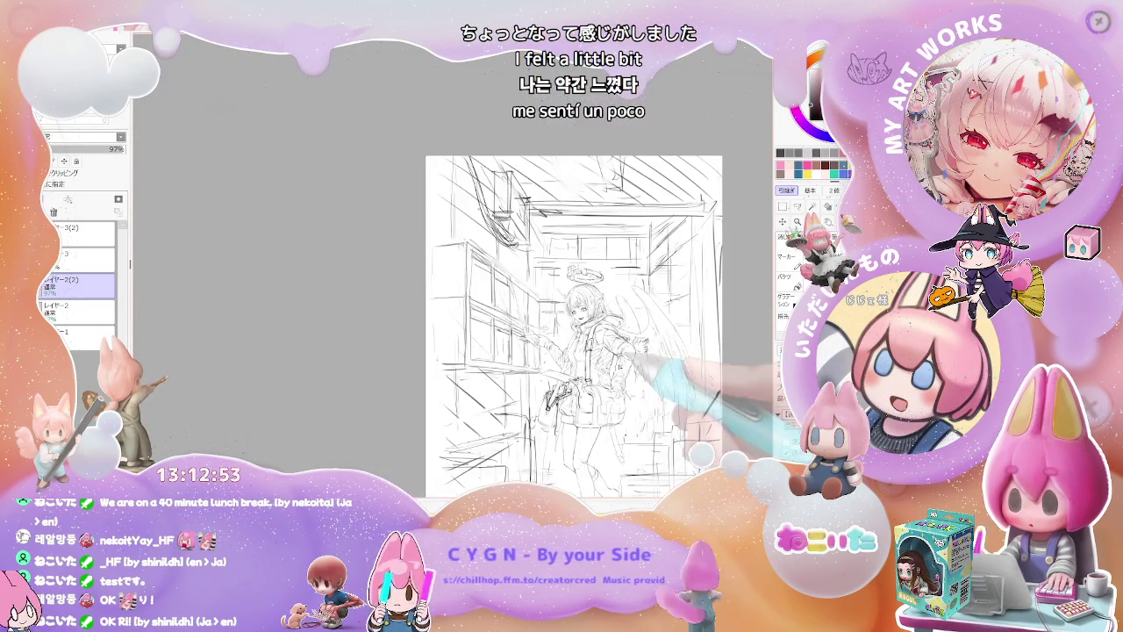
key(plus)
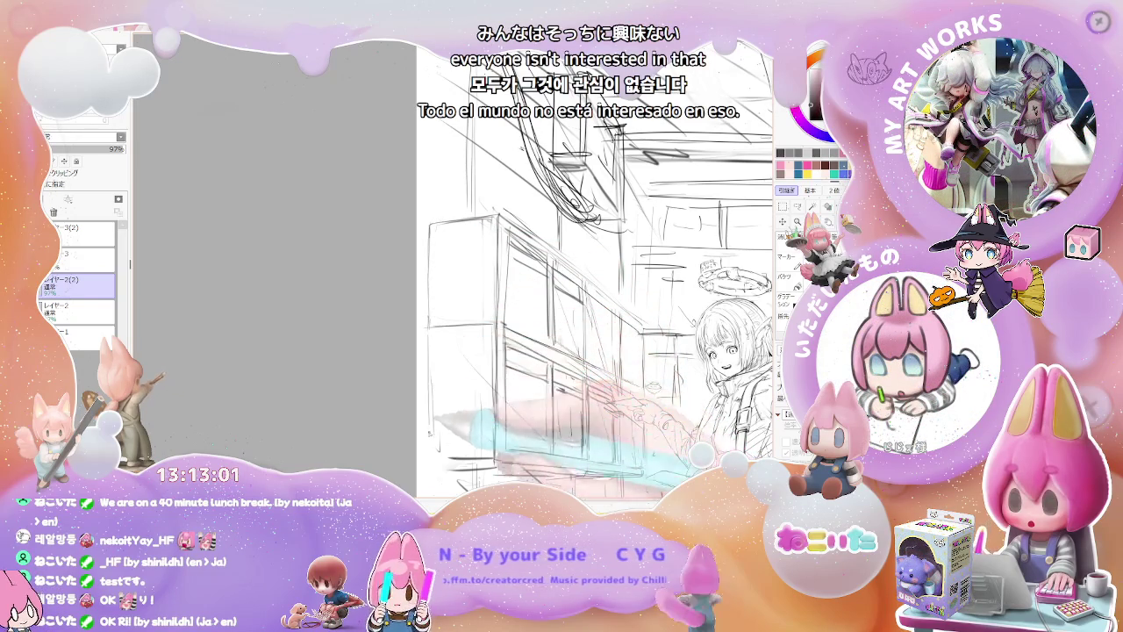
key(minus)
key(minus)
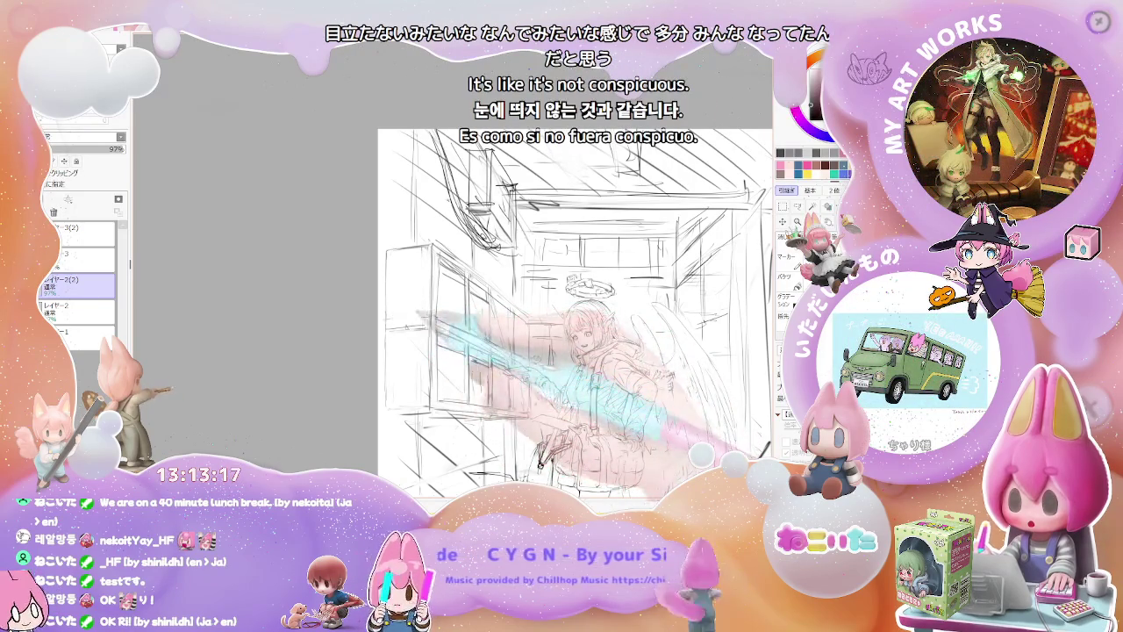
Step: Frame the building and draw two vertical pencil strokes along its right edge
key(minus)
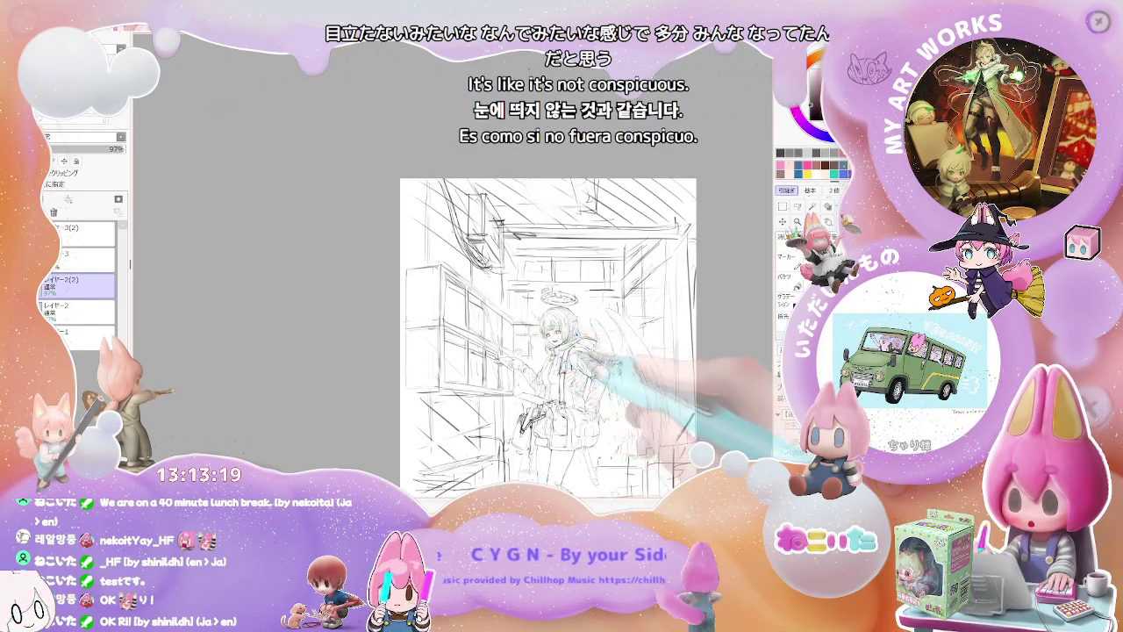
key(minus)
drag(644, 383, 486, 364)
key(plus)
key(plus)
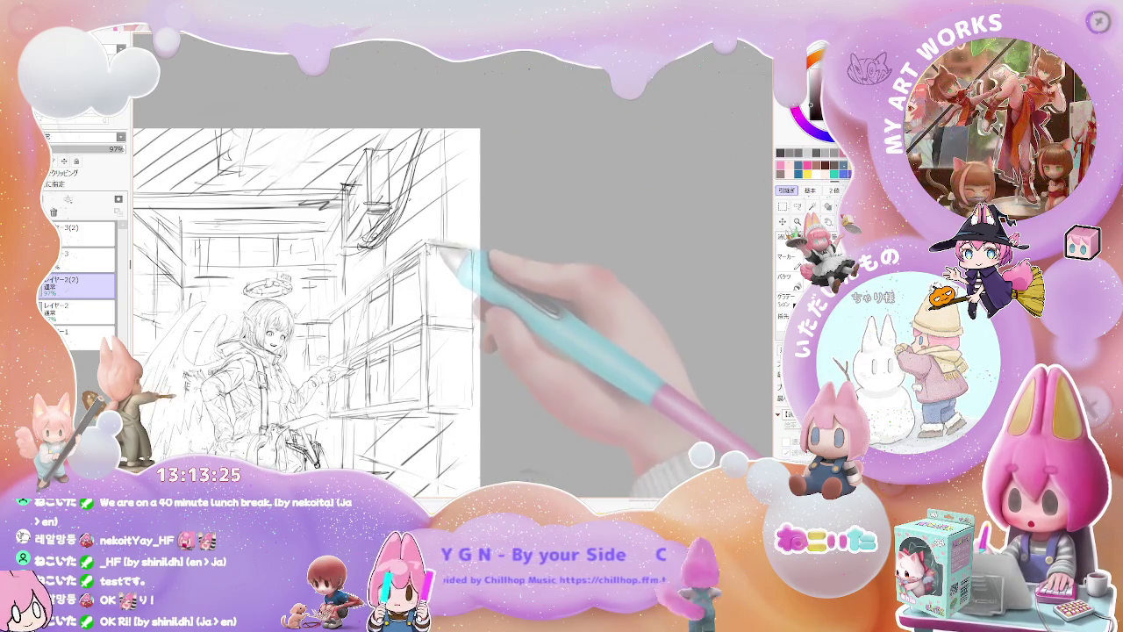
drag(432, 247, 432, 311)
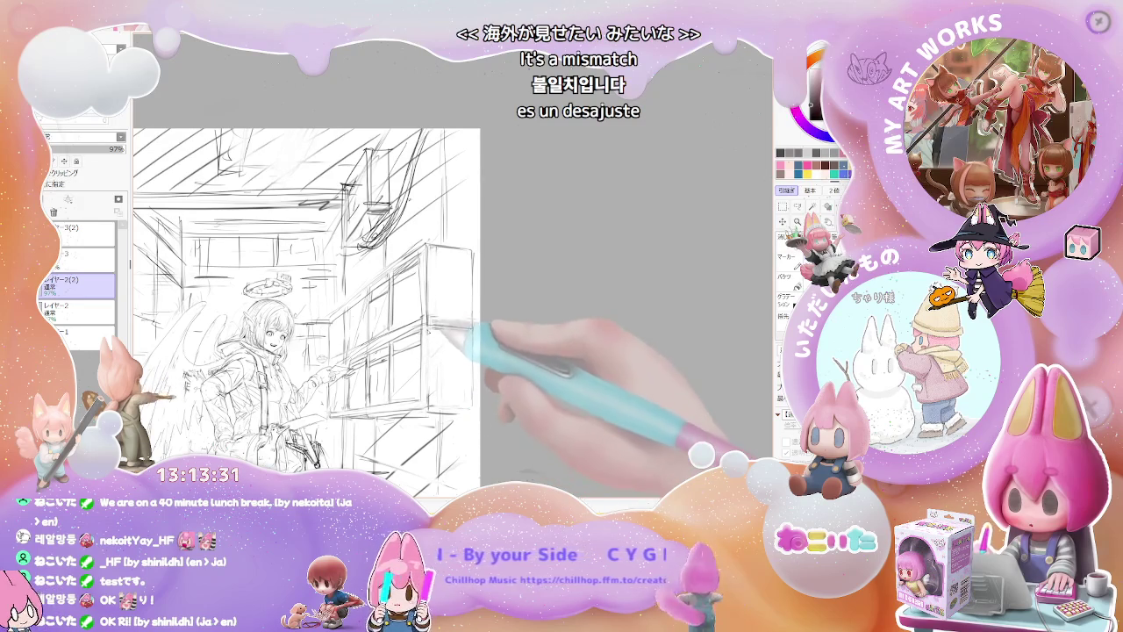
drag(428, 335, 432, 375)
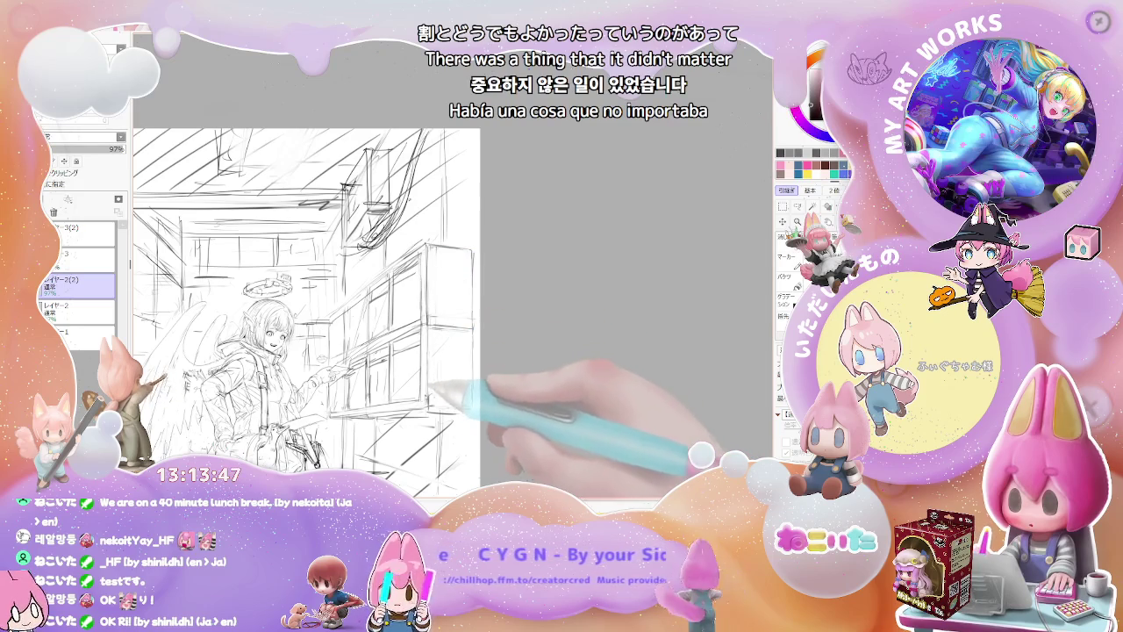
Step: Rotate the canvas view clockwise and zoom in closer
scroll(487, 396, down, 2)
scroll(487, 396, down, 2)
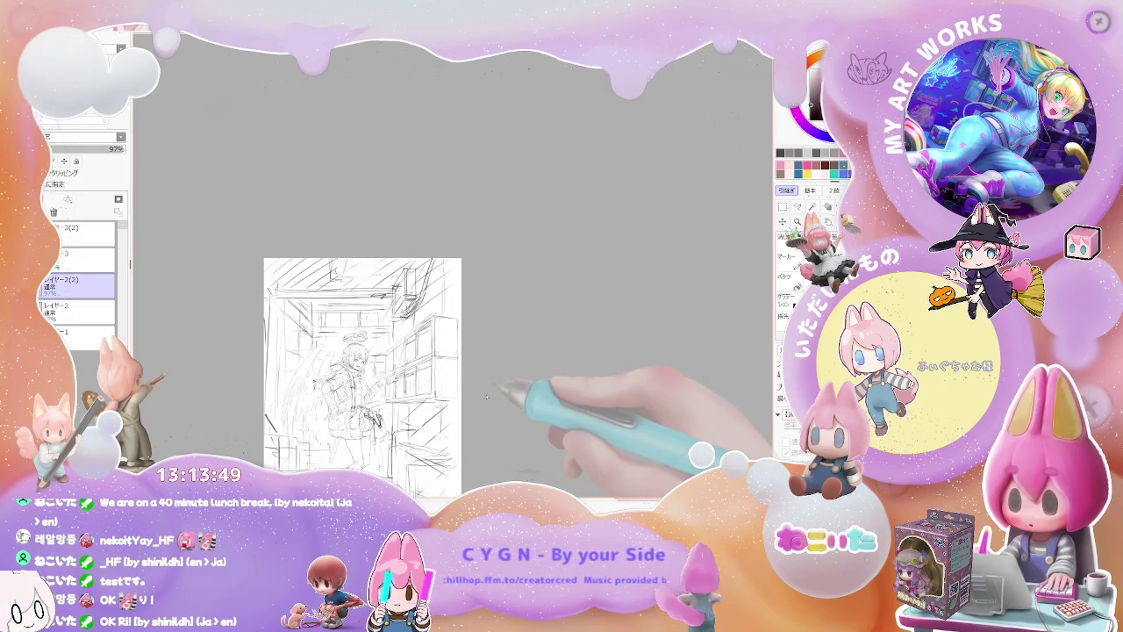
key(End)
key(End)
scroll(487, 396, up, 1)
scroll(342, 344, up, 1)
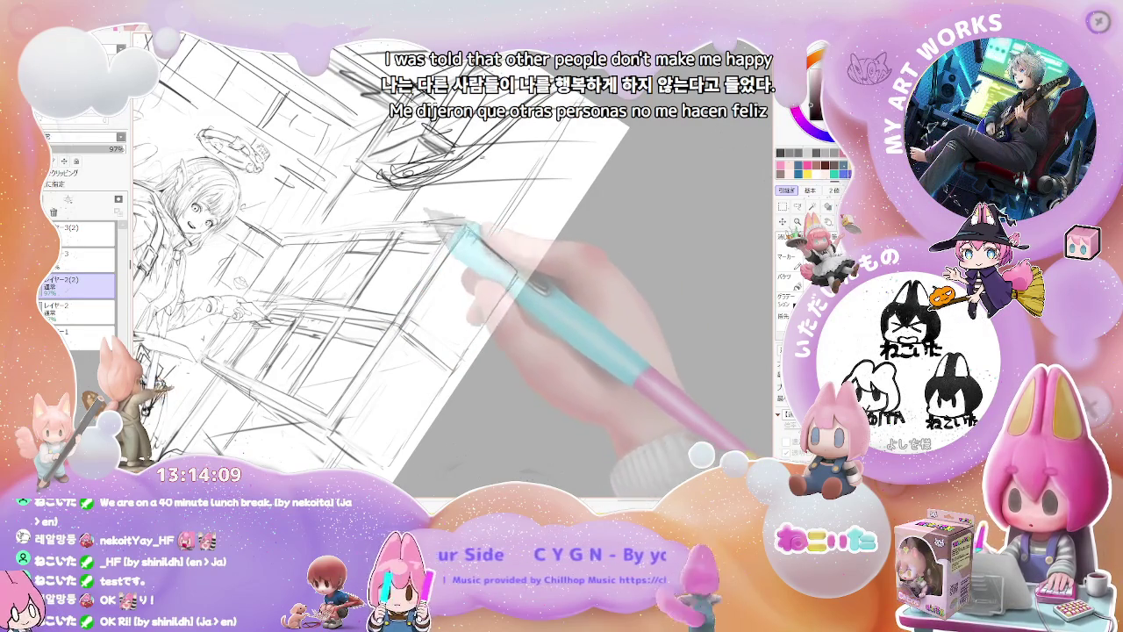
mouse_move(443, 219)
mouse_down()
mouse_move(421, 230)
mouse_move(396, 272)
mouse_up()
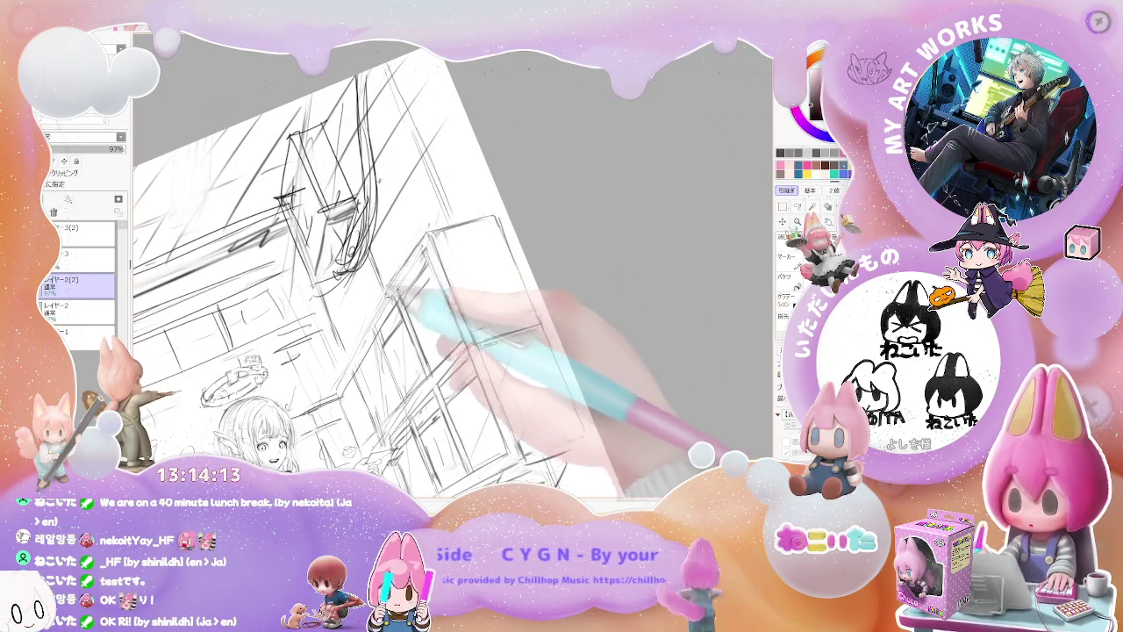
drag(430, 227, 360, 358)
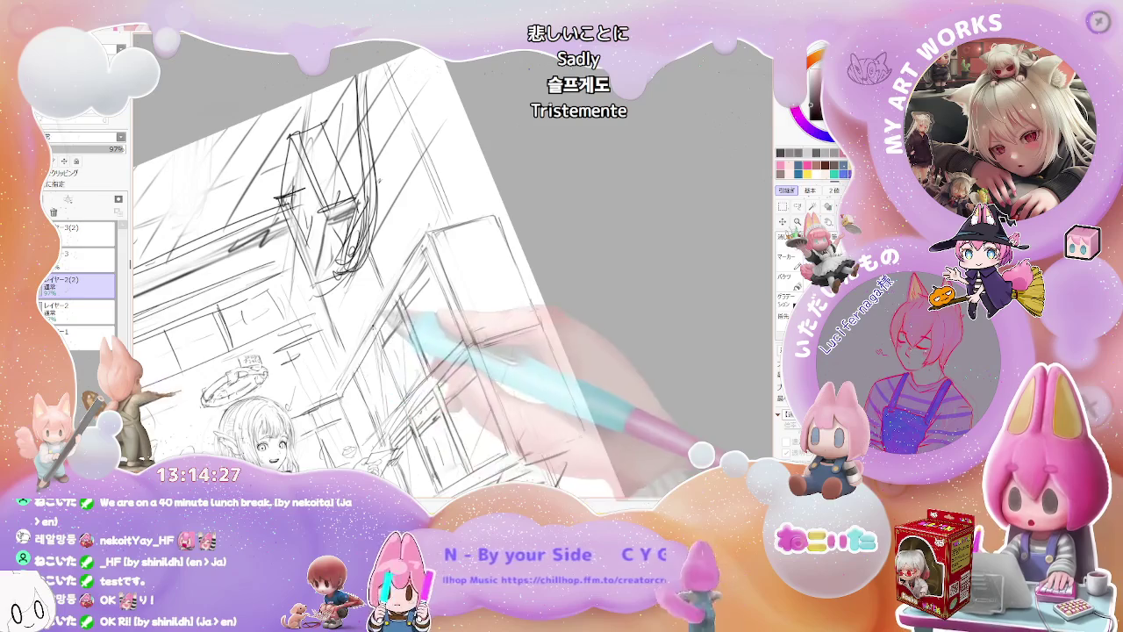
key(ctrl+minus)
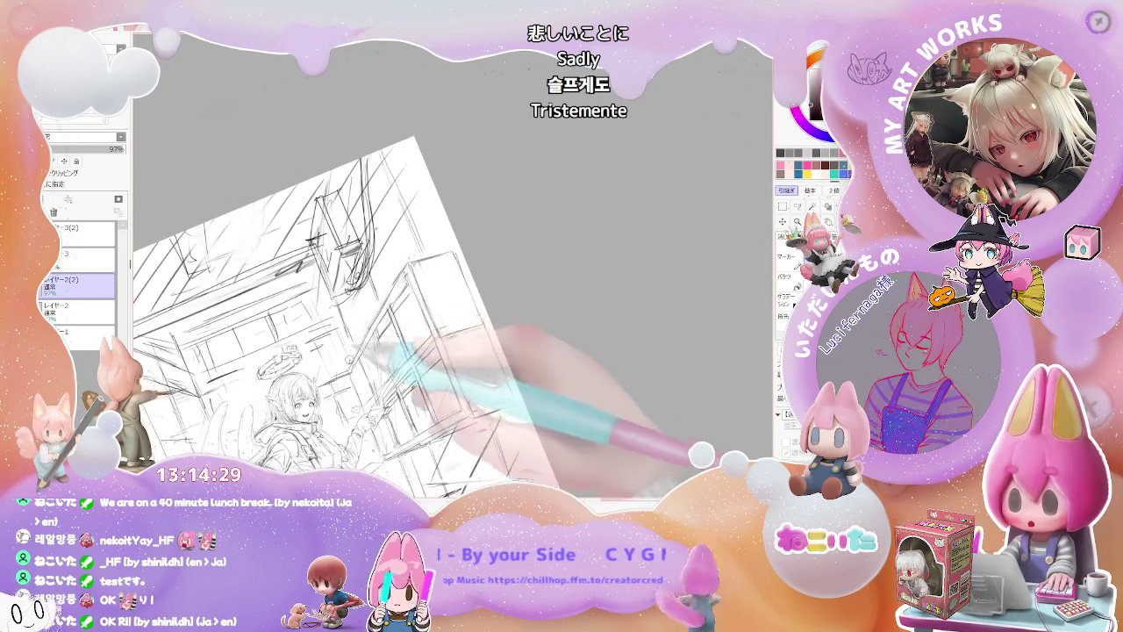
key(Delete)
key(Delete)
key(Delete)
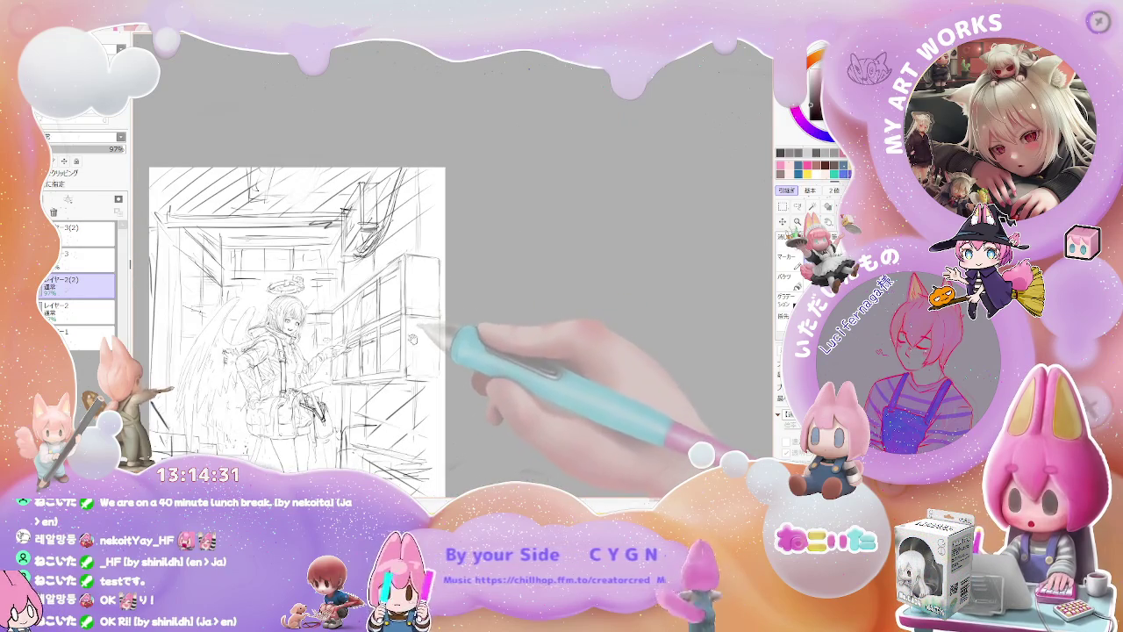
drag(452, 338, 511, 295)
key(ctrl+plus)
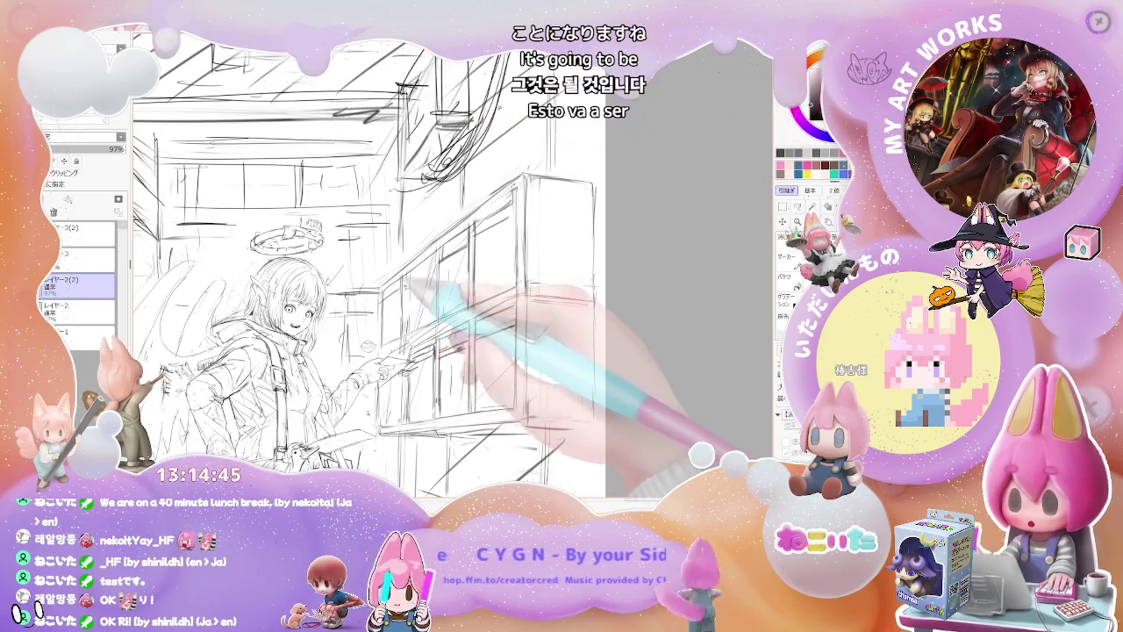
key(minus)
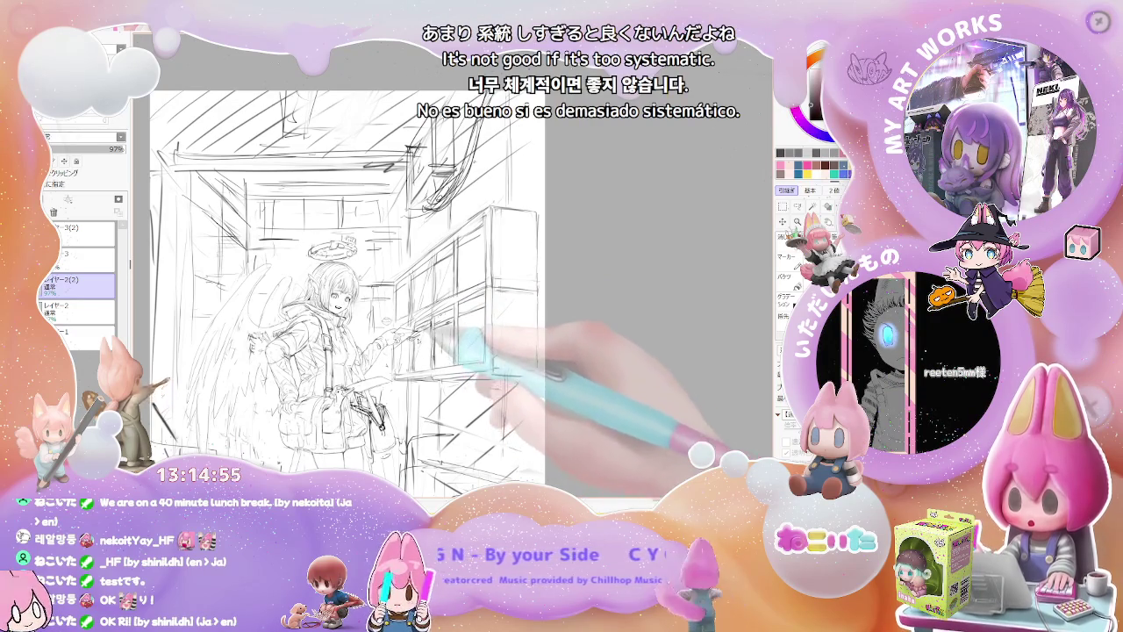
scroll(426, 343, up, 2)
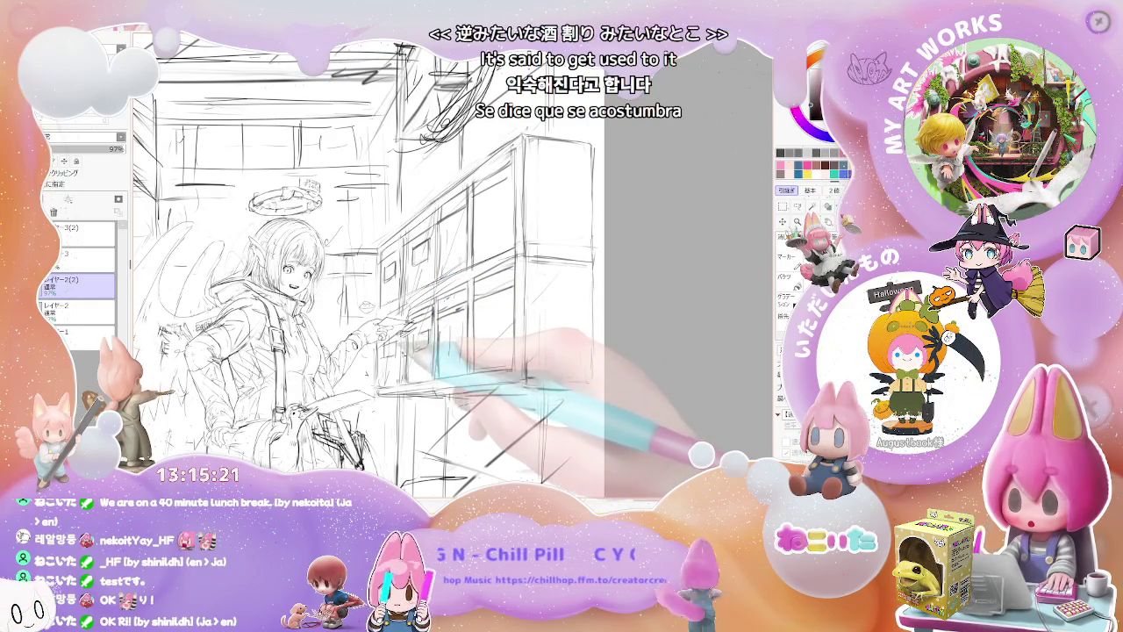
Step: Zoom in and draw one horizontal pencil line across the mailbox shelves beside the figure
key(ctrl+minus)
key(ctrl+minus)
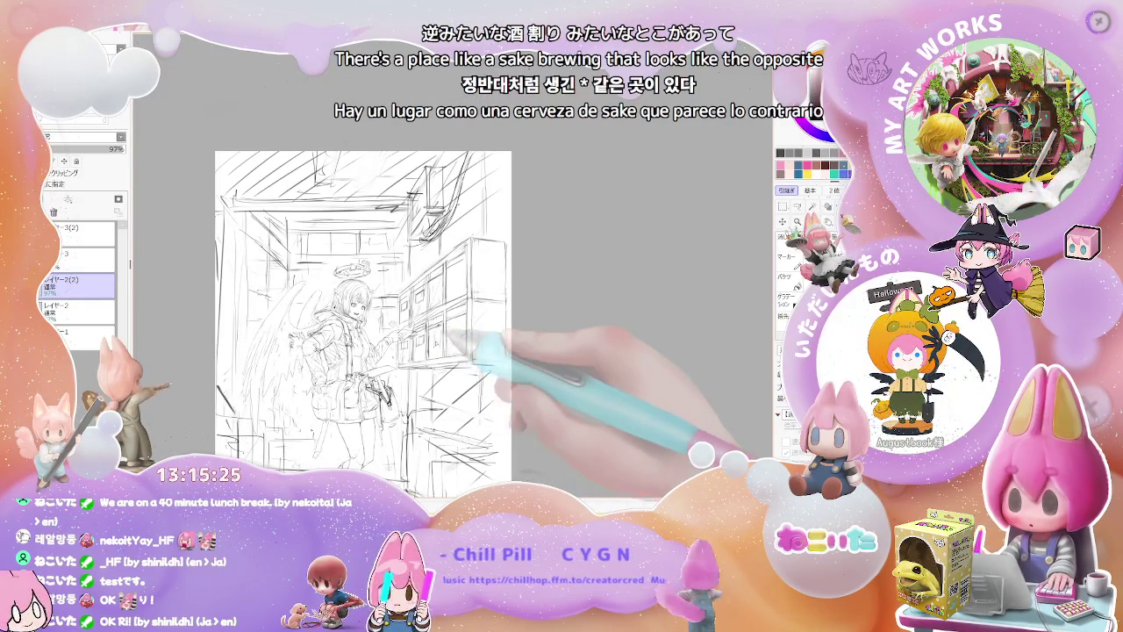
key(ctrl+plus)
key(ctrl+plus)
drag(423, 300, 575, 305)
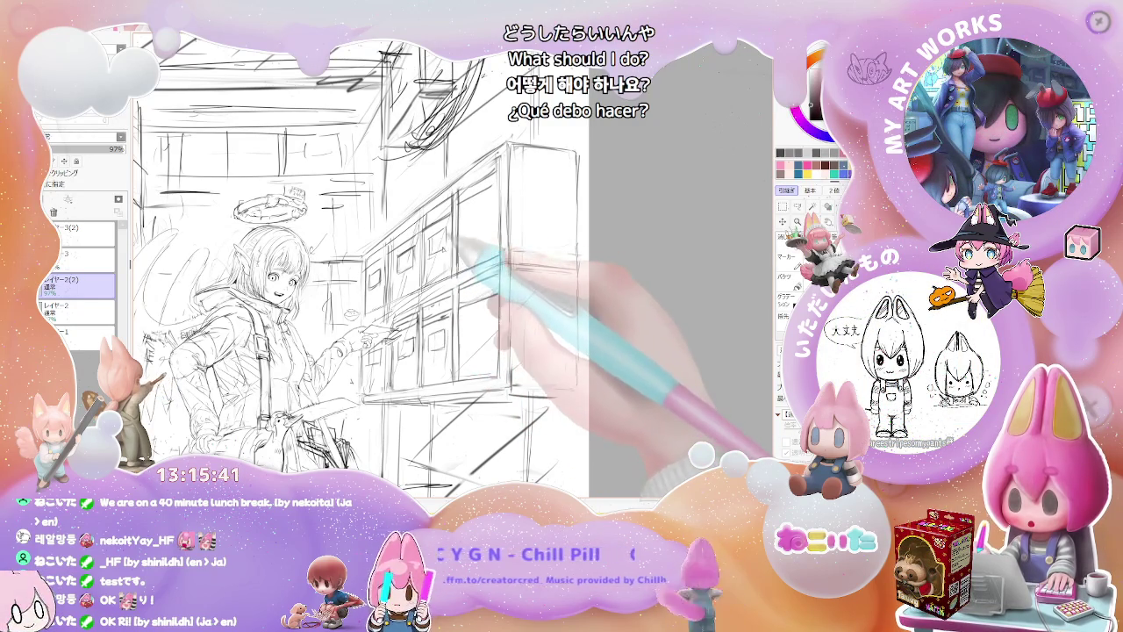
key(minus)
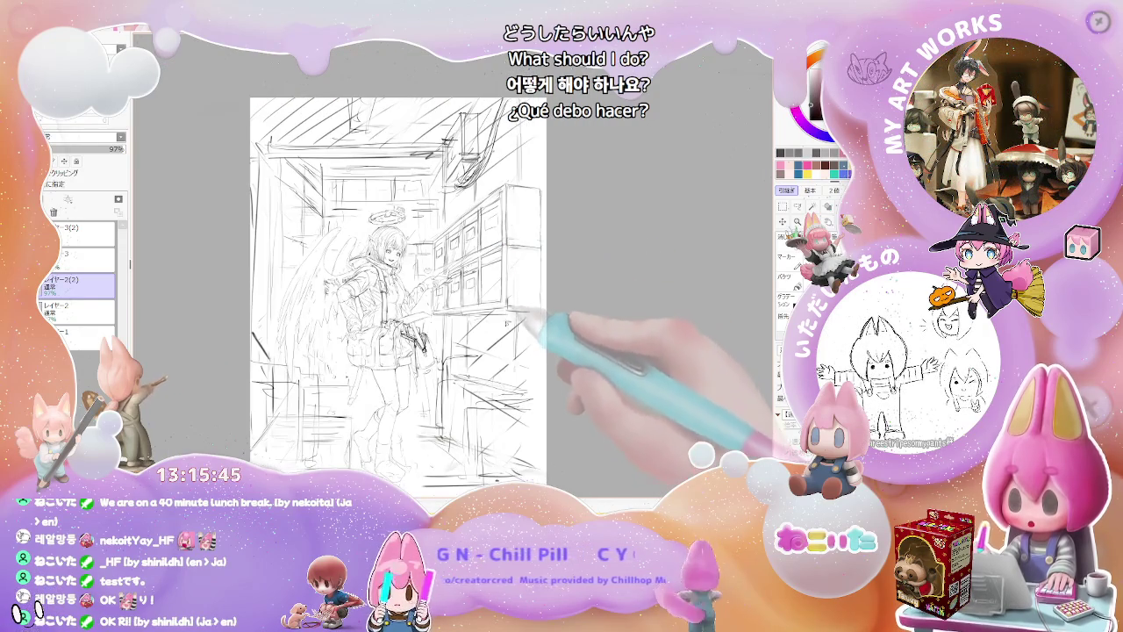
drag(505, 215, 421, 254)
scroll(397, 245, up, 2)
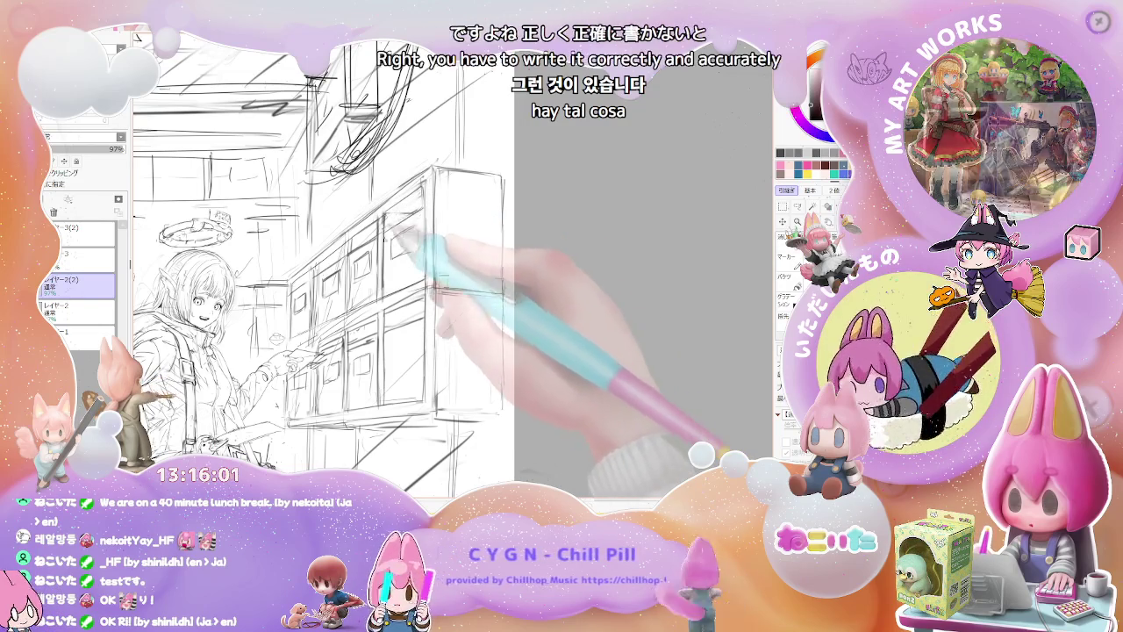
key(minus)
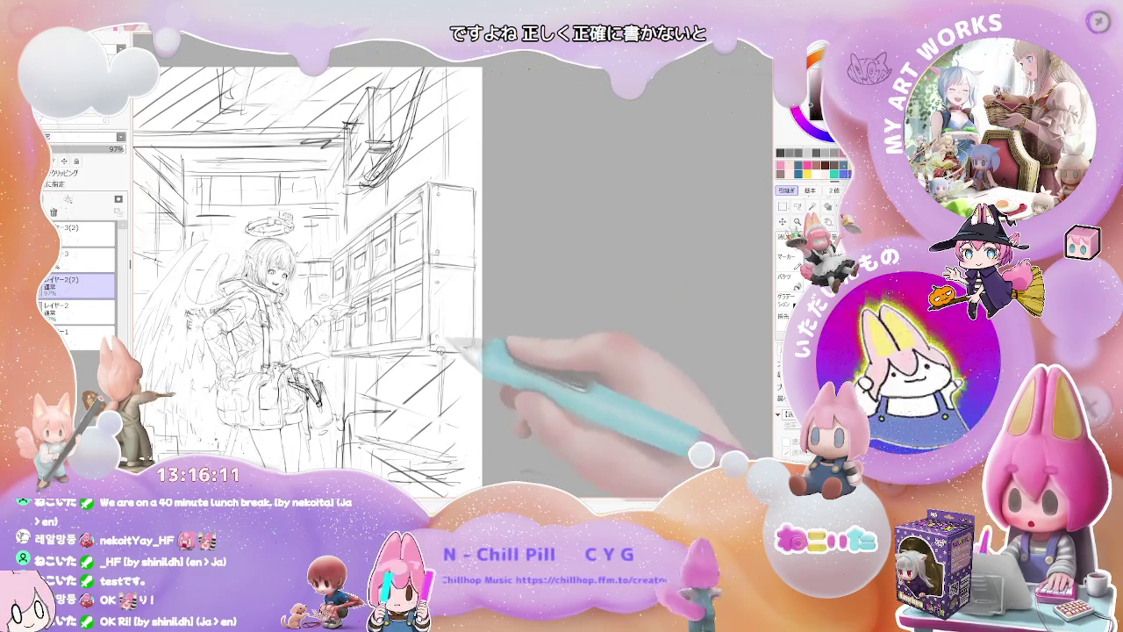
key(ctrl+minus)
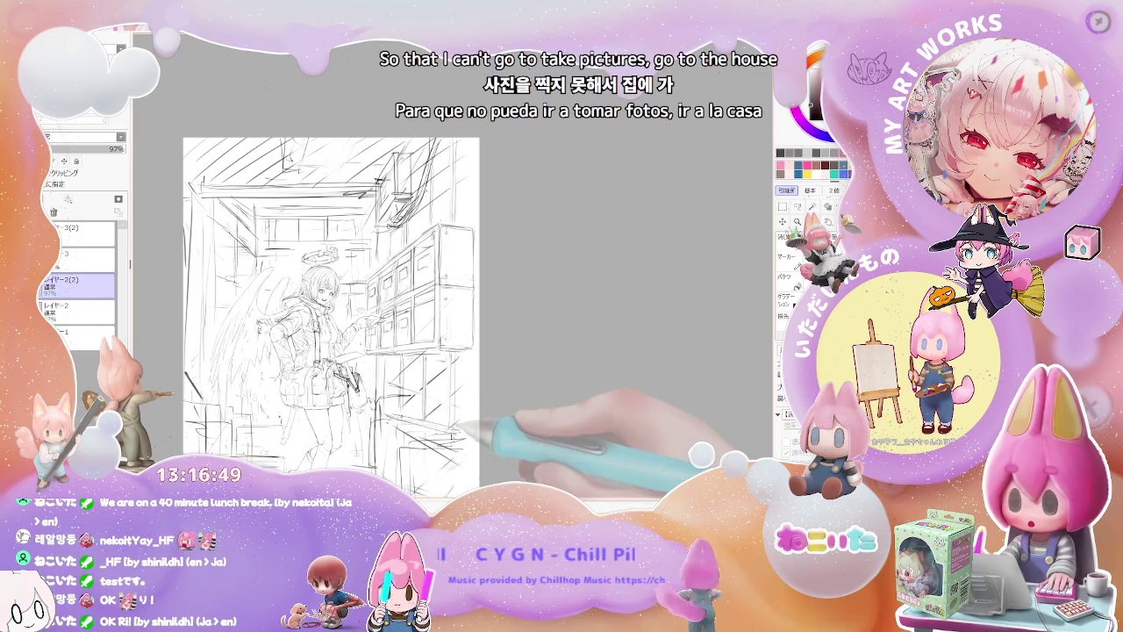
drag(331, 316, 370, 277)
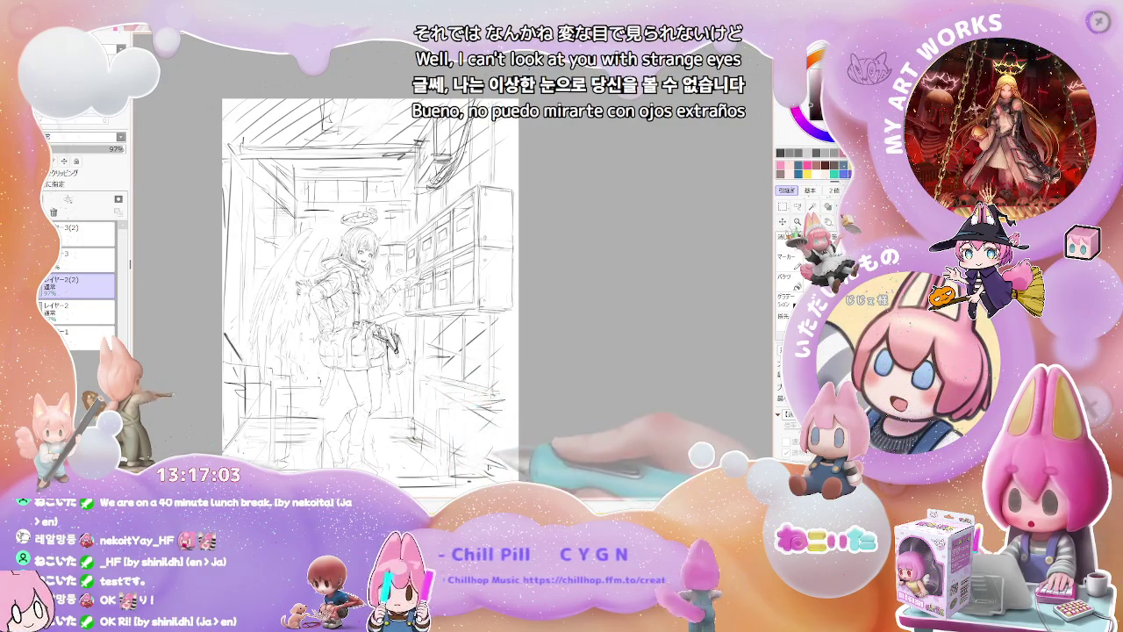
scroll(518, 459, down, 1)
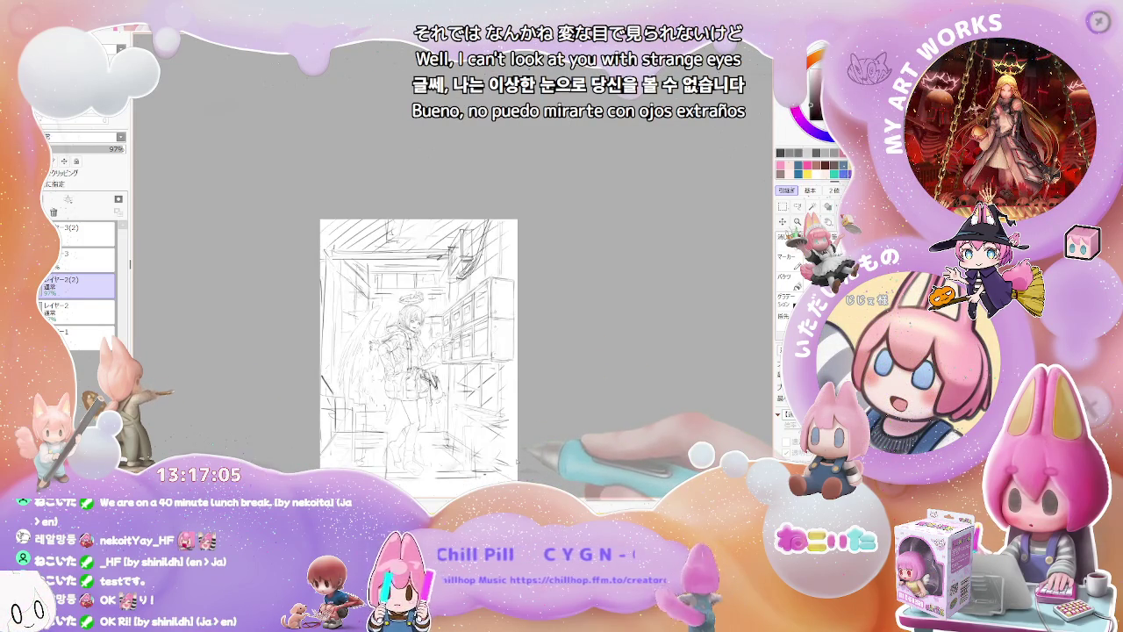
scroll(491, 369, up, 2)
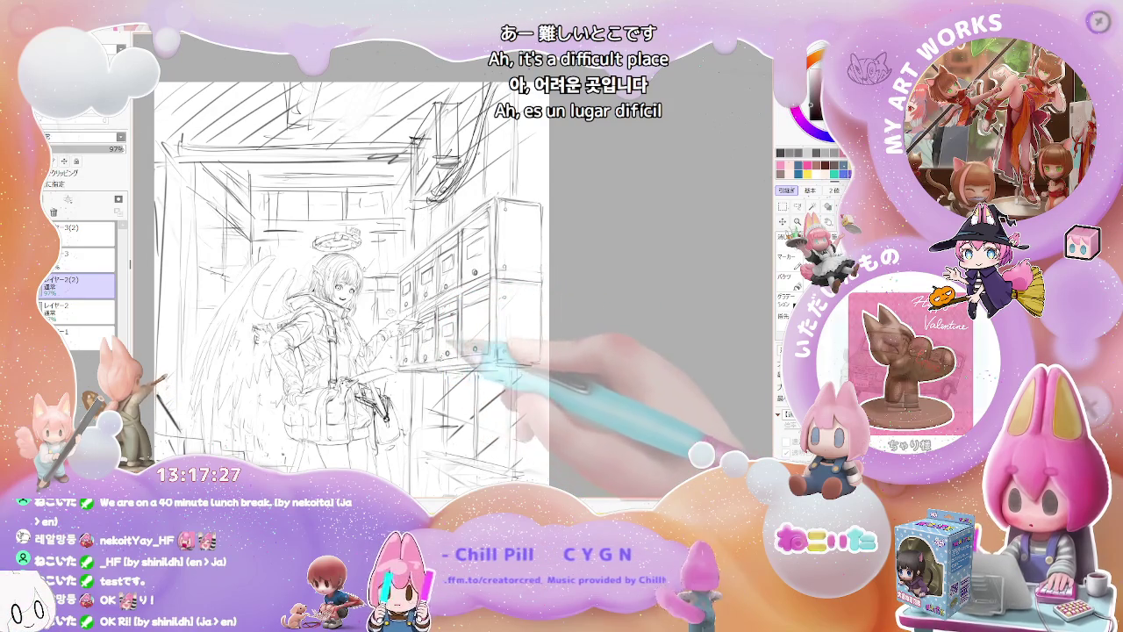
scroll(424, 350, down, 1)
scroll(424, 349, down, 1)
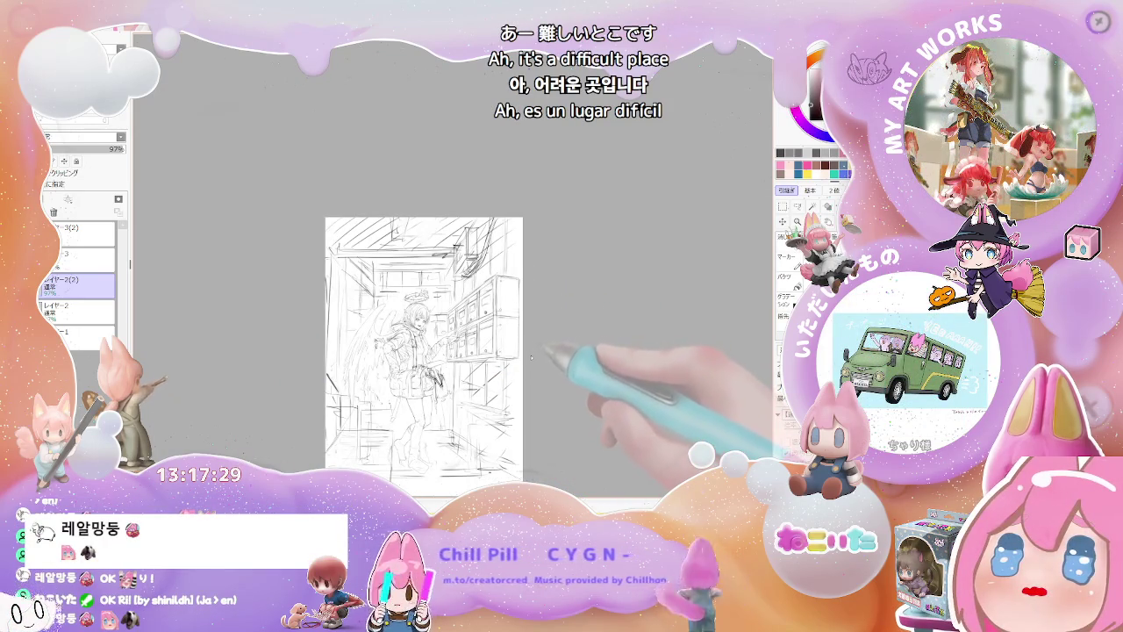
scroll(520, 356, up, 2)
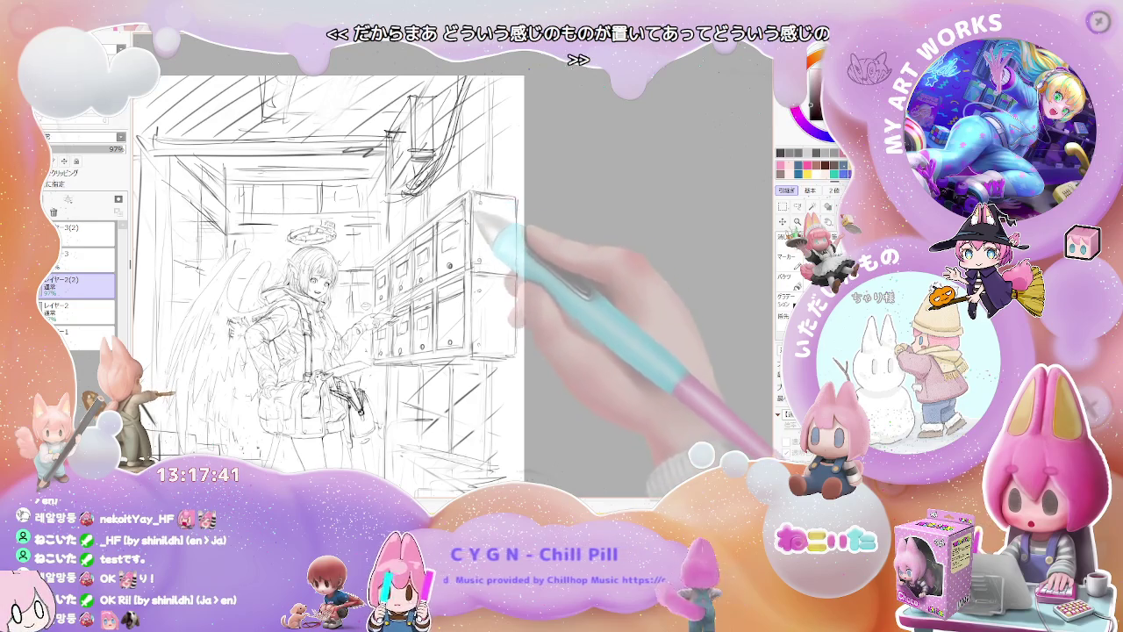
scroll(329, 280, down, 1)
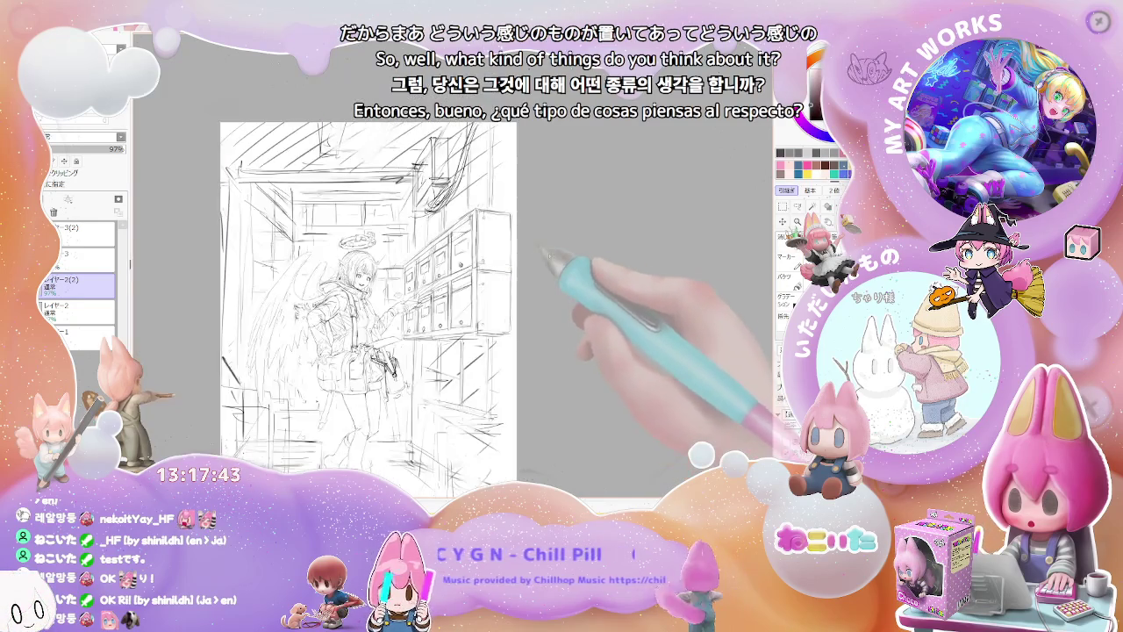
scroll(329, 281, down, 1)
scroll(329, 281, up, 2)
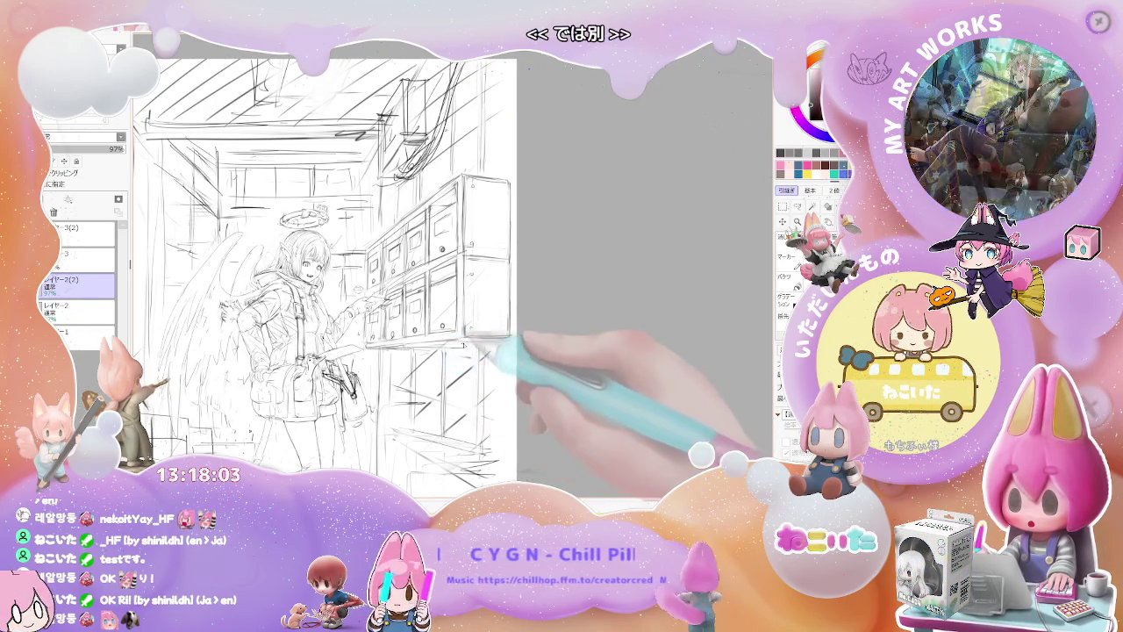
Step: Zoom out to check the whole page, then zoom back in on the girl and mailboxes
key(minus)
key(minus)
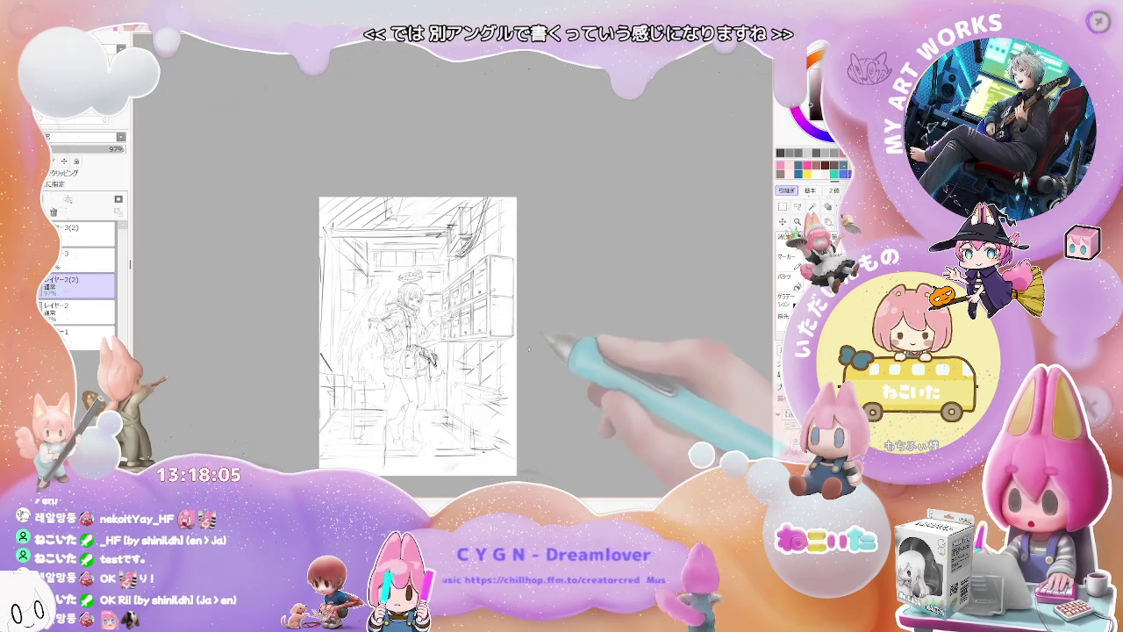
key(plus)
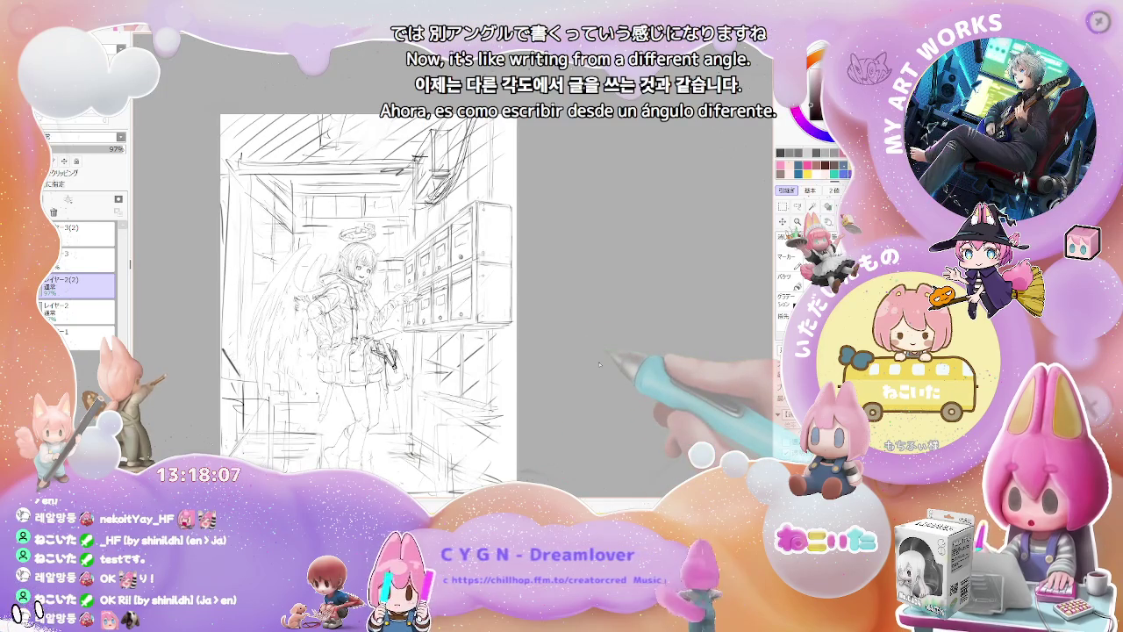
key(plus)
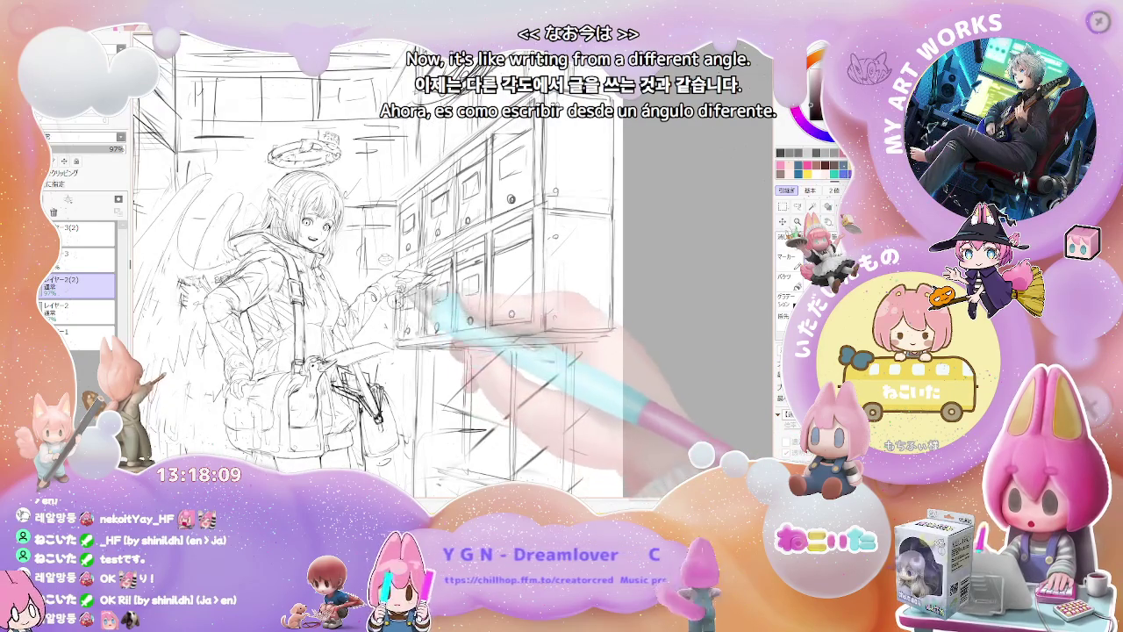
key(minus)
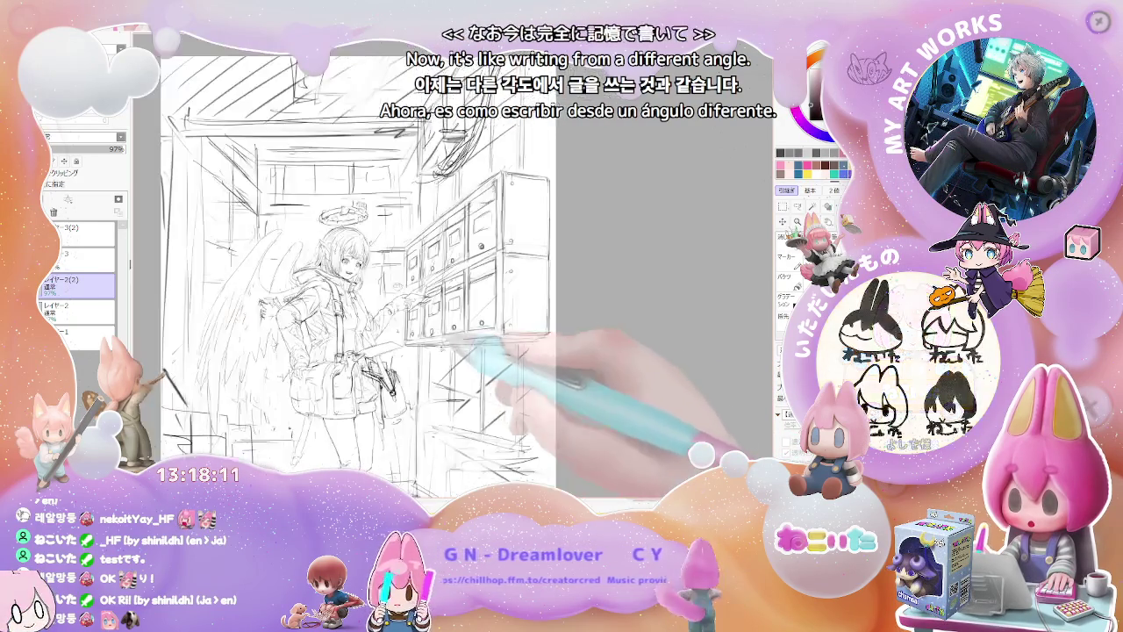
key(minus)
key(minus)
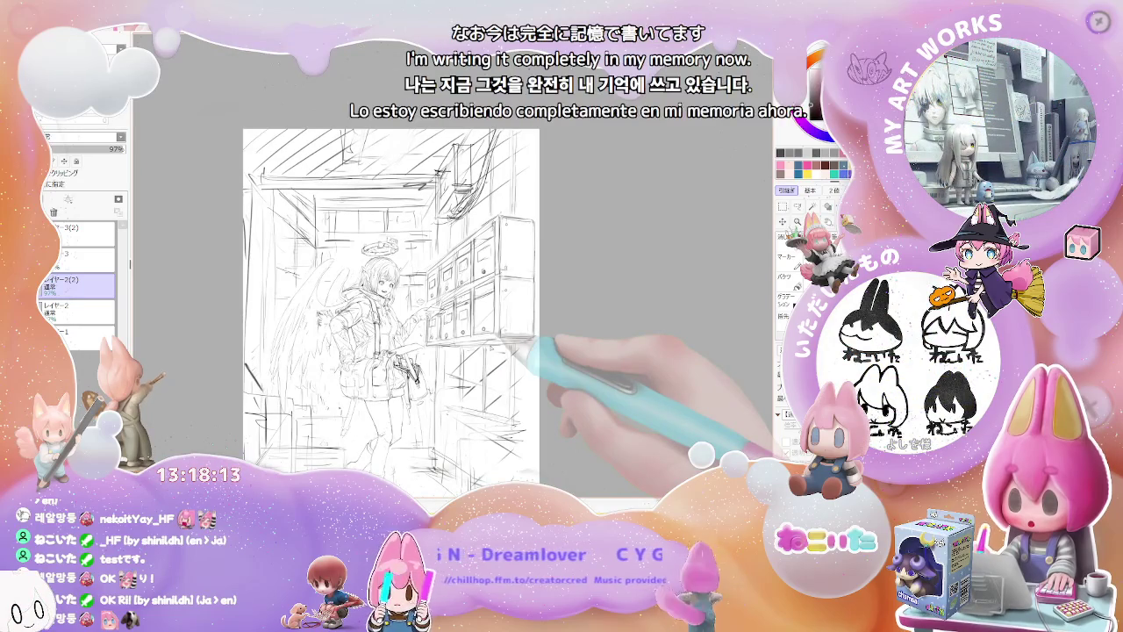
key(minus)
key(plus)
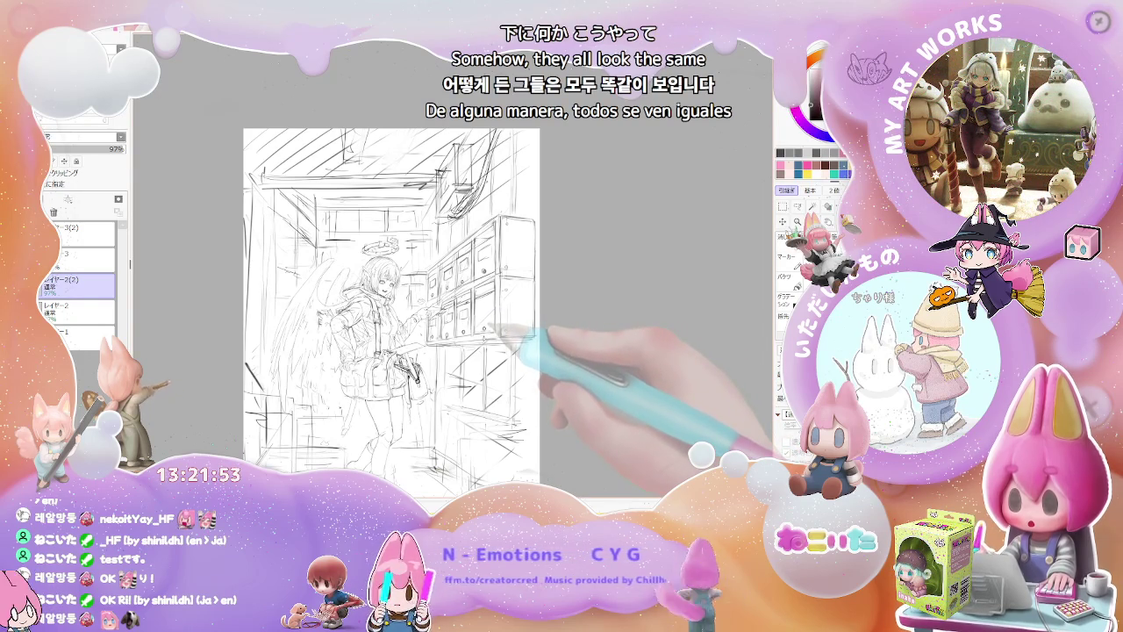
scroll(492, 302, up, 3)
Step: Sketch a small handle on a locker door and reset the view upright
scroll(492, 302, up, 2)
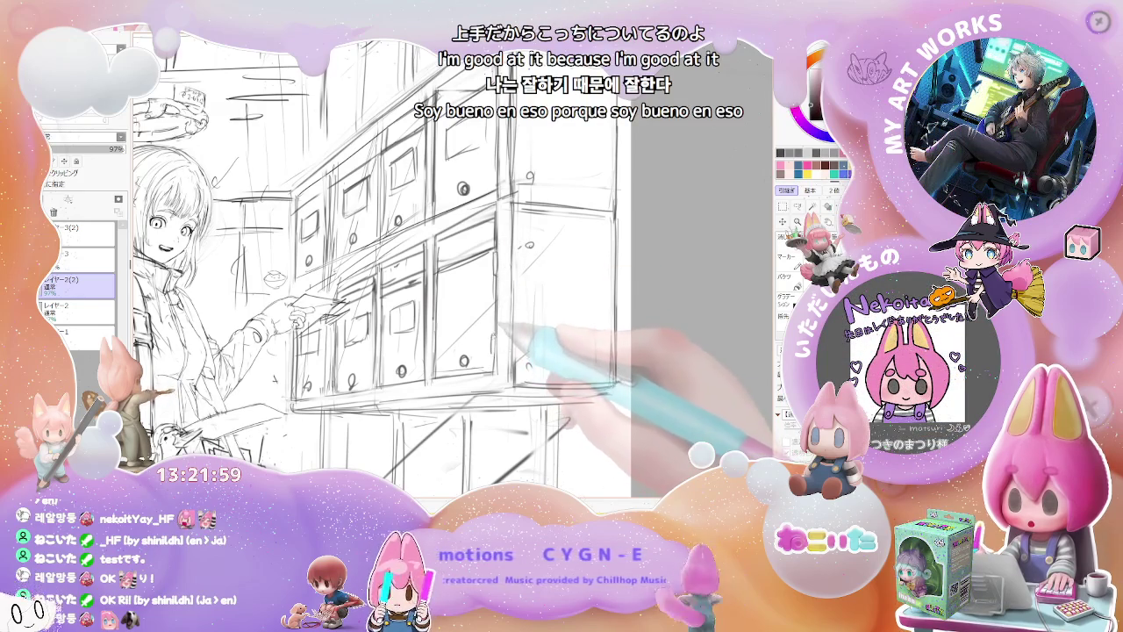
scroll(377, 264, up, 2)
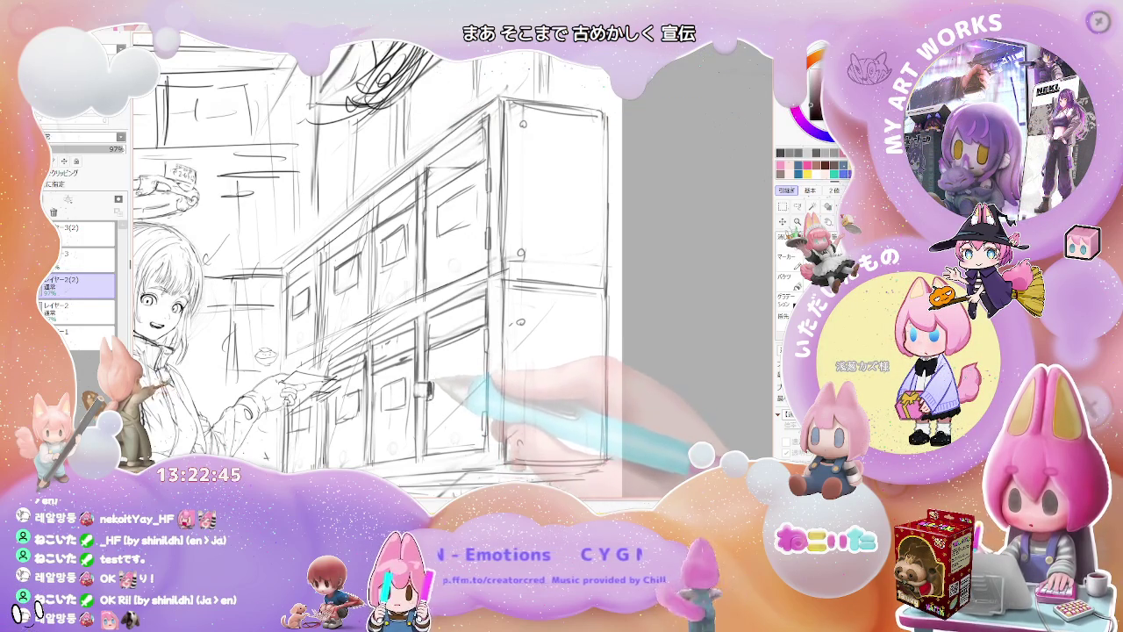
drag(417, 385, 430, 397)
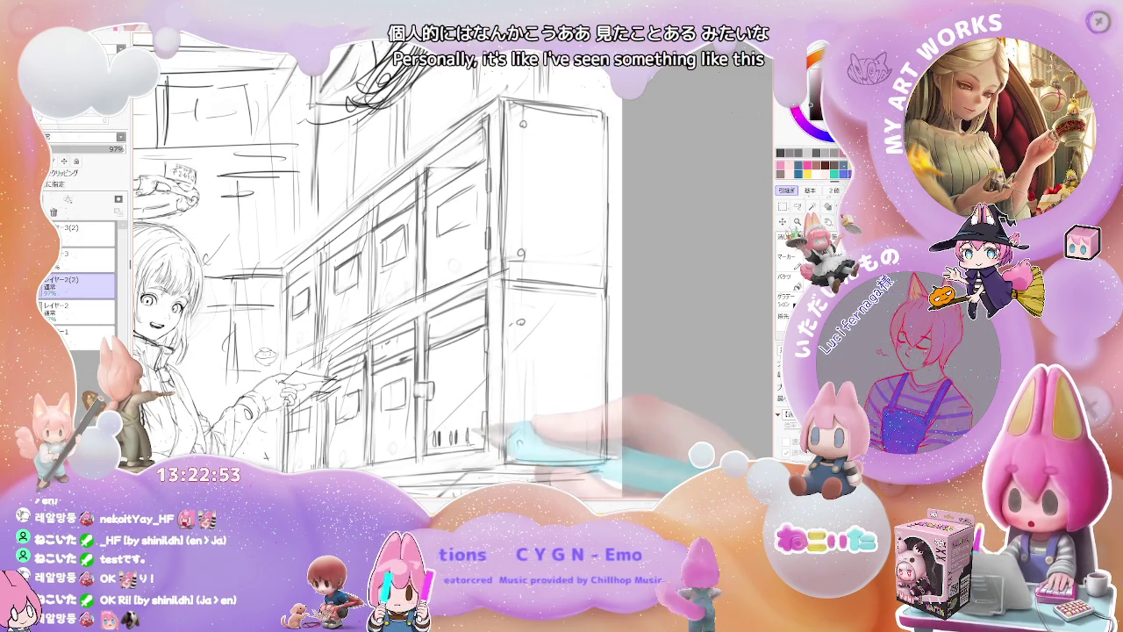
key(Home)
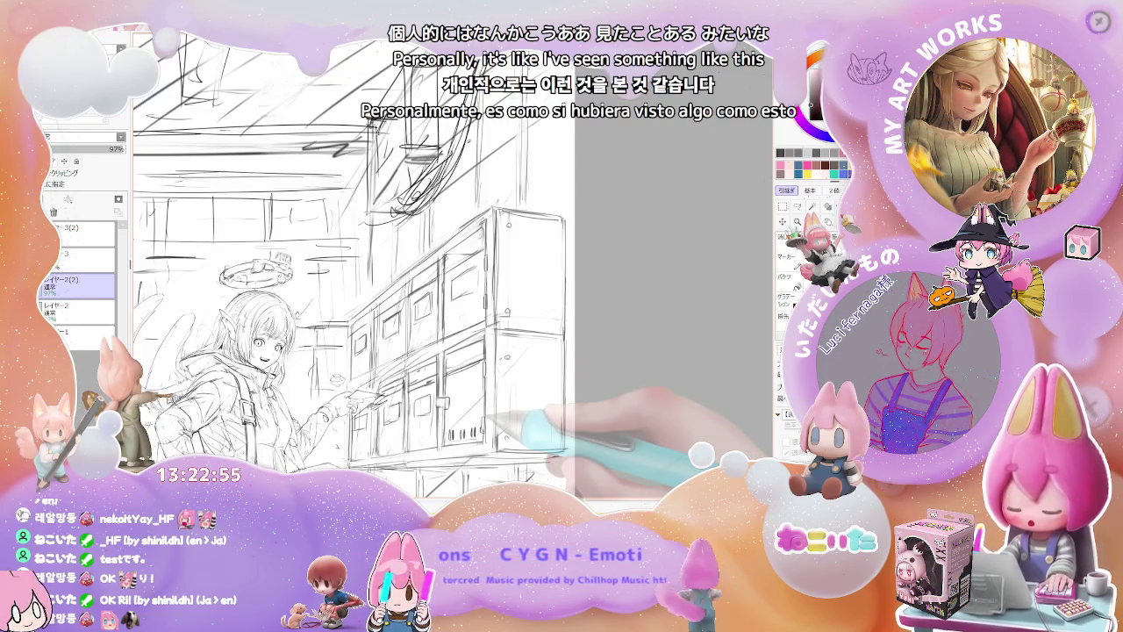
scroll(413, 474, up, 2)
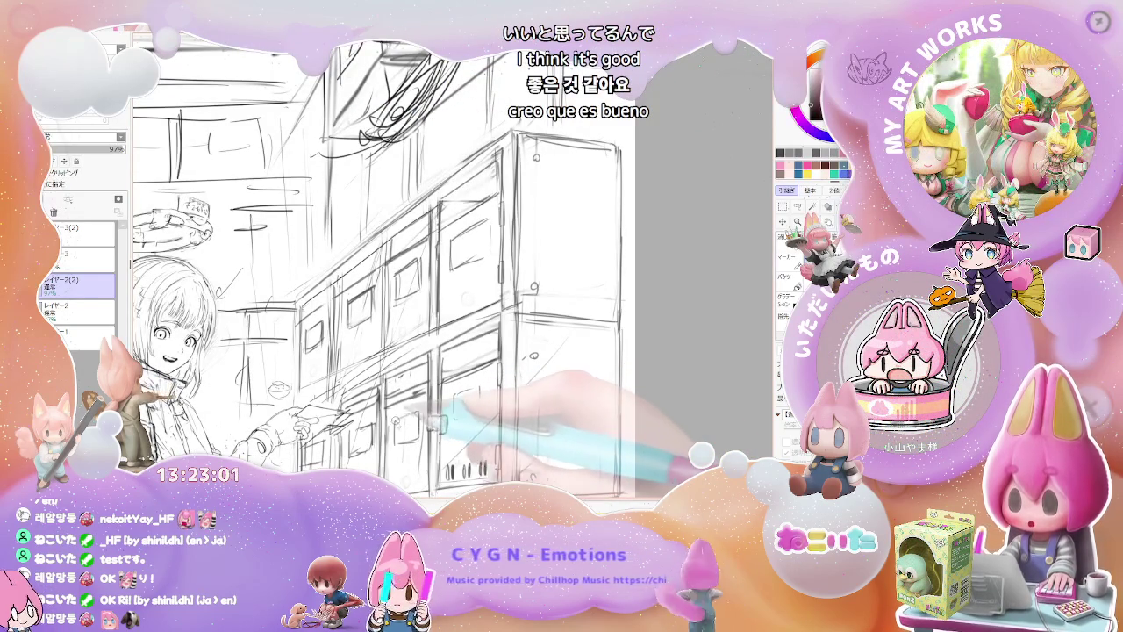
Step: Zoom out and back in to review the girl and lockers
key(ctrl+minus)
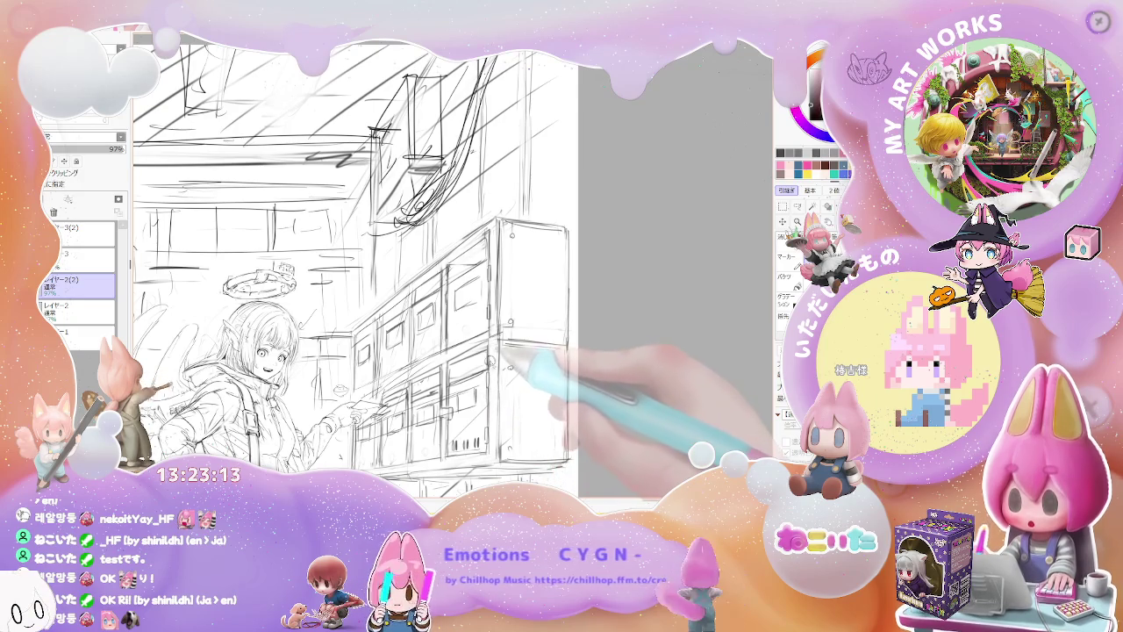
scroll(491, 355, up, 2)
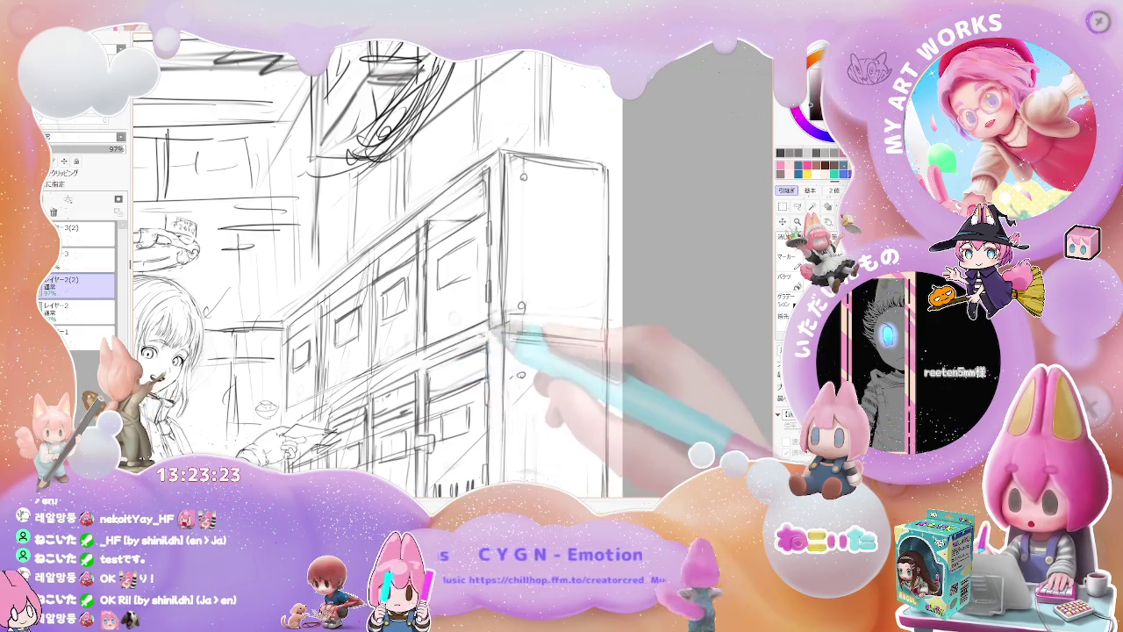
key(ctrl+minus)
key(ctrl+minus)
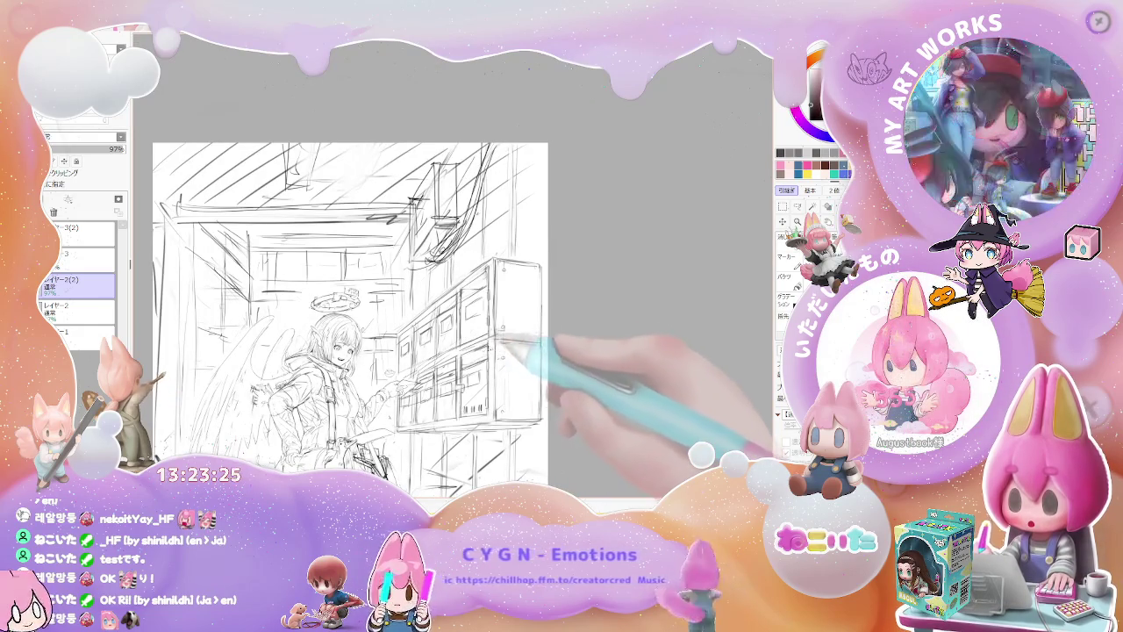
key(ctrl+plus)
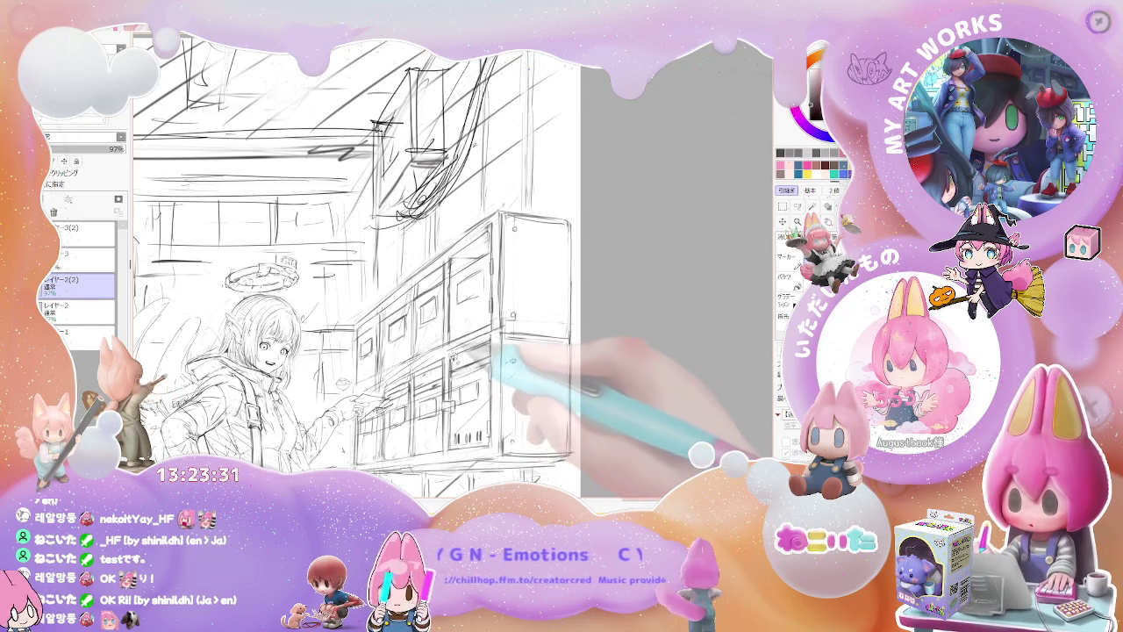
key(ctrl+minus)
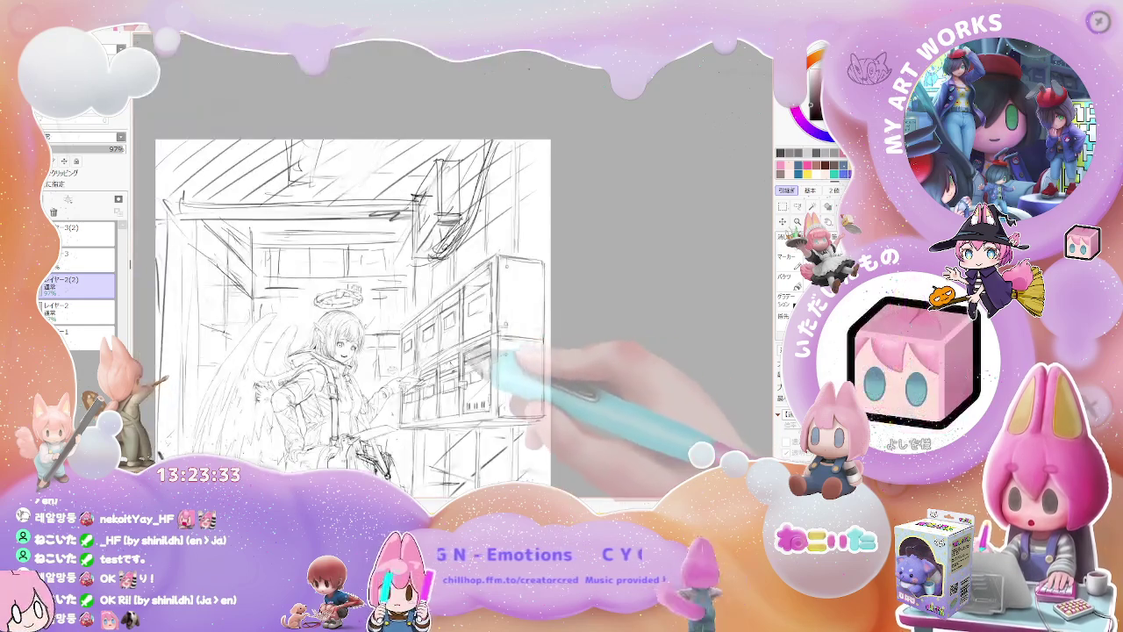
key(ctrl+plus)
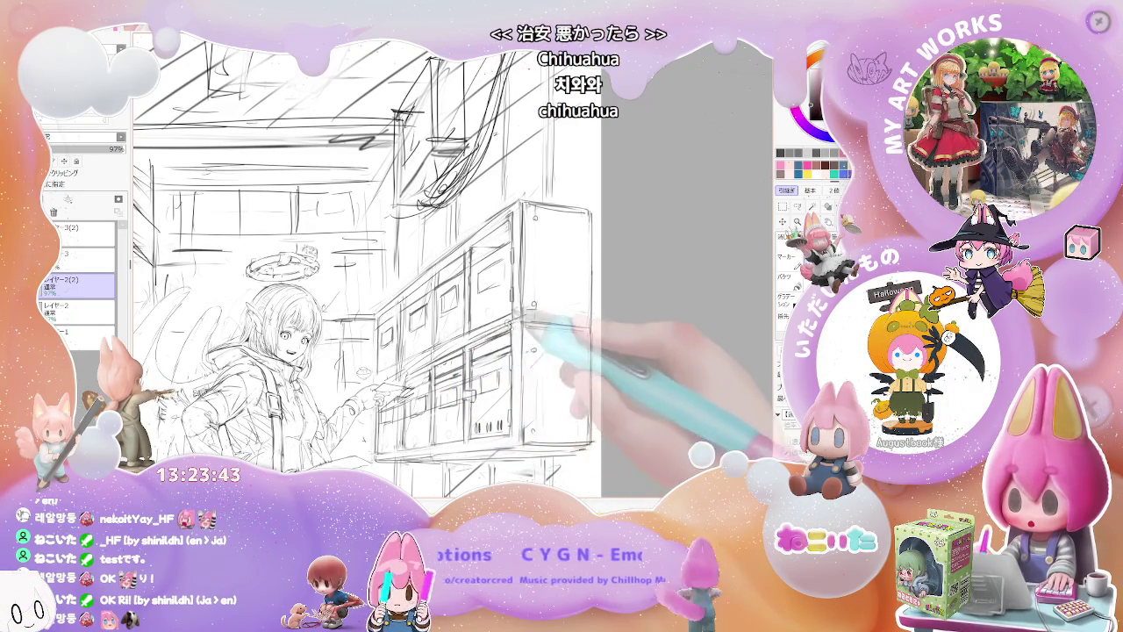
Step: Draw small sticker-like doodles on the mailbox cabinet doors
scroll(527, 324, down, 1)
scroll(527, 325, down, 1)
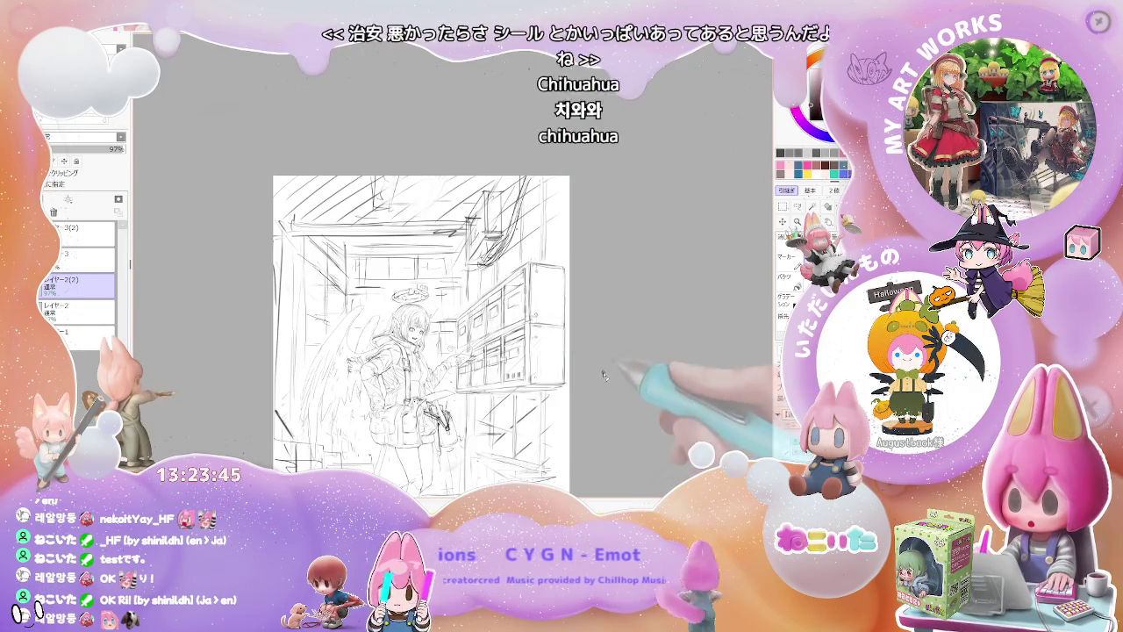
scroll(530, 367, up, 1)
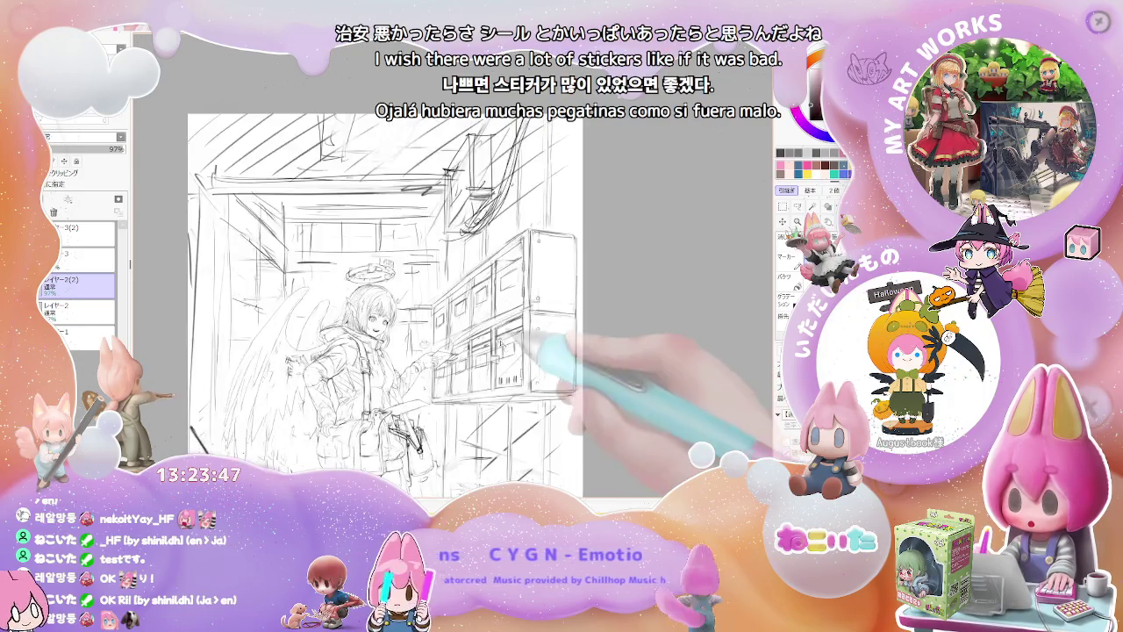
scroll(490, 334, up, 1)
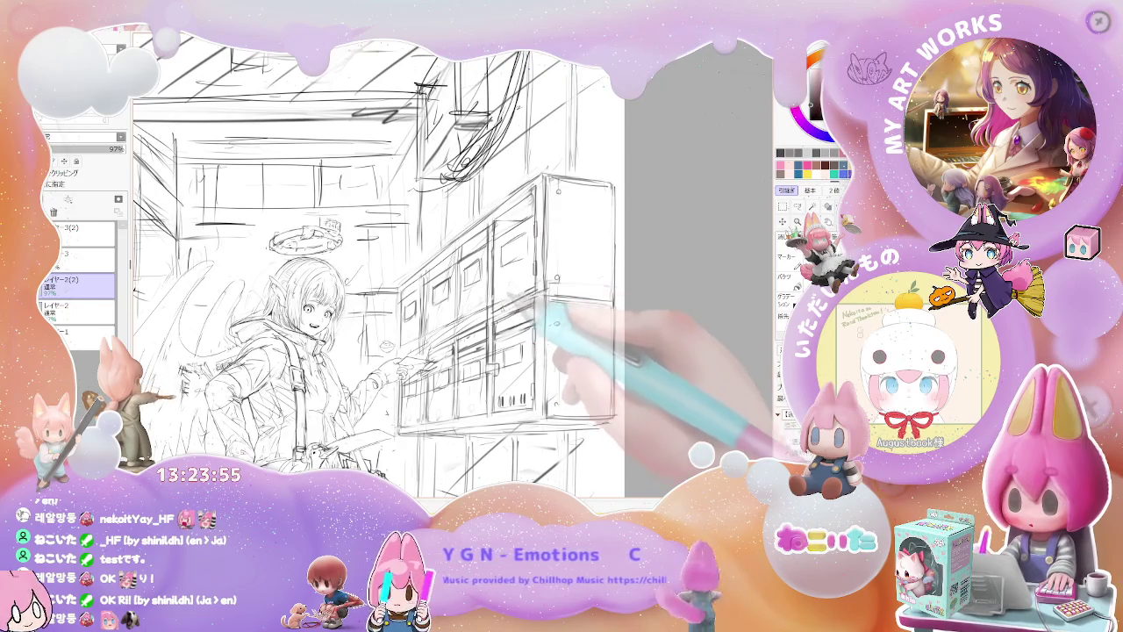
key(ctrl+minus)
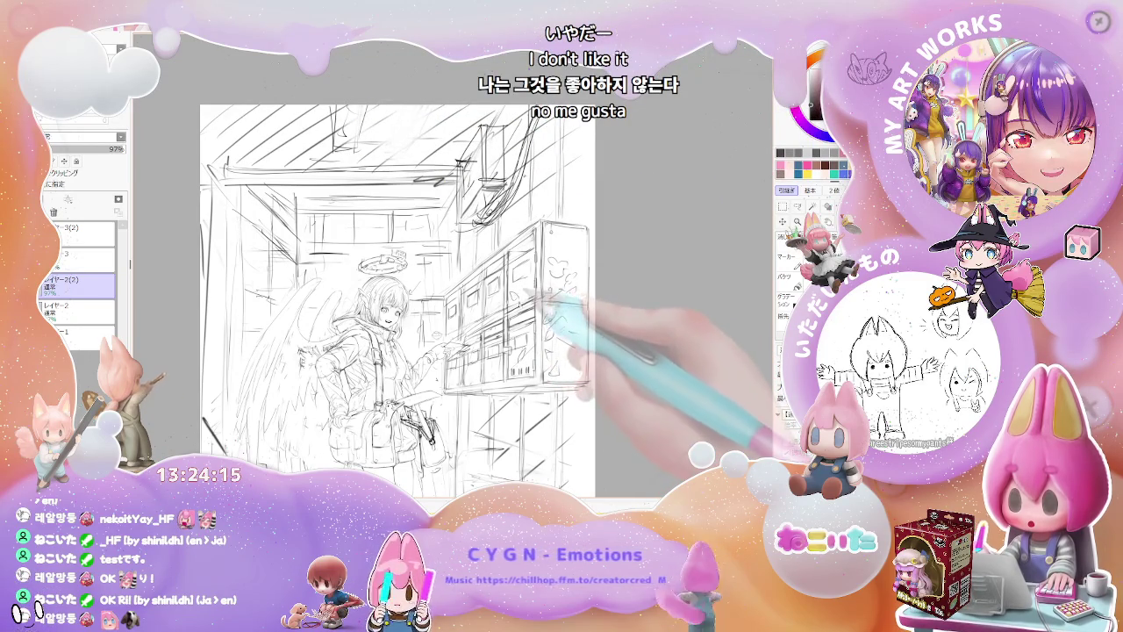
drag(546, 273, 566, 289)
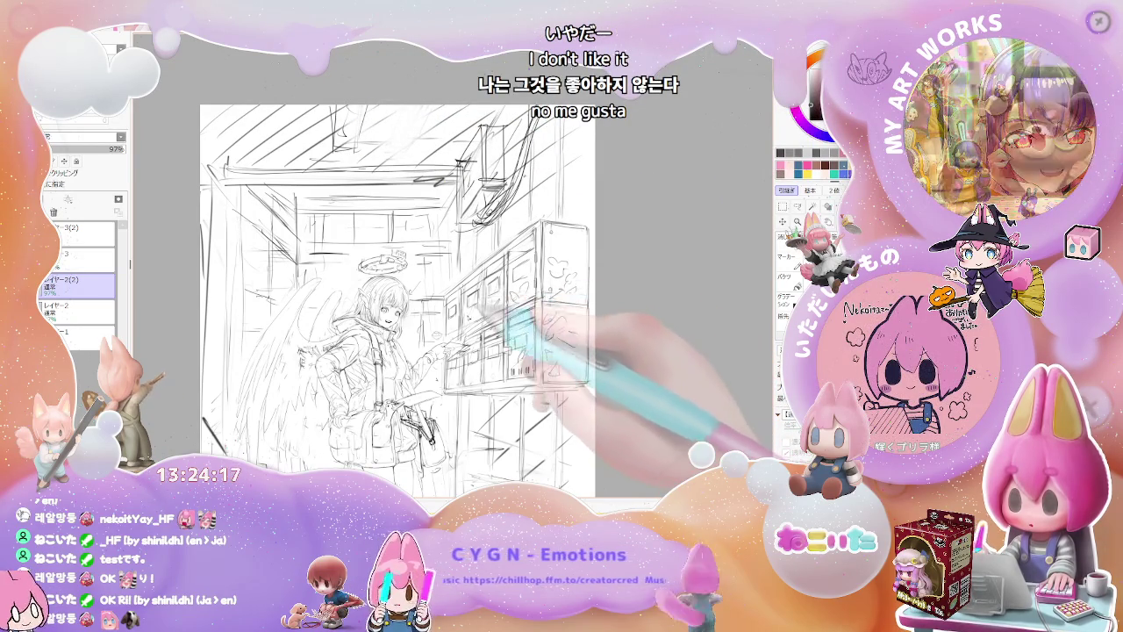
Step: Zoom in and out to review the doodles, ending on the whole page
key(ctrl+minus)
key(ctrl+plus)
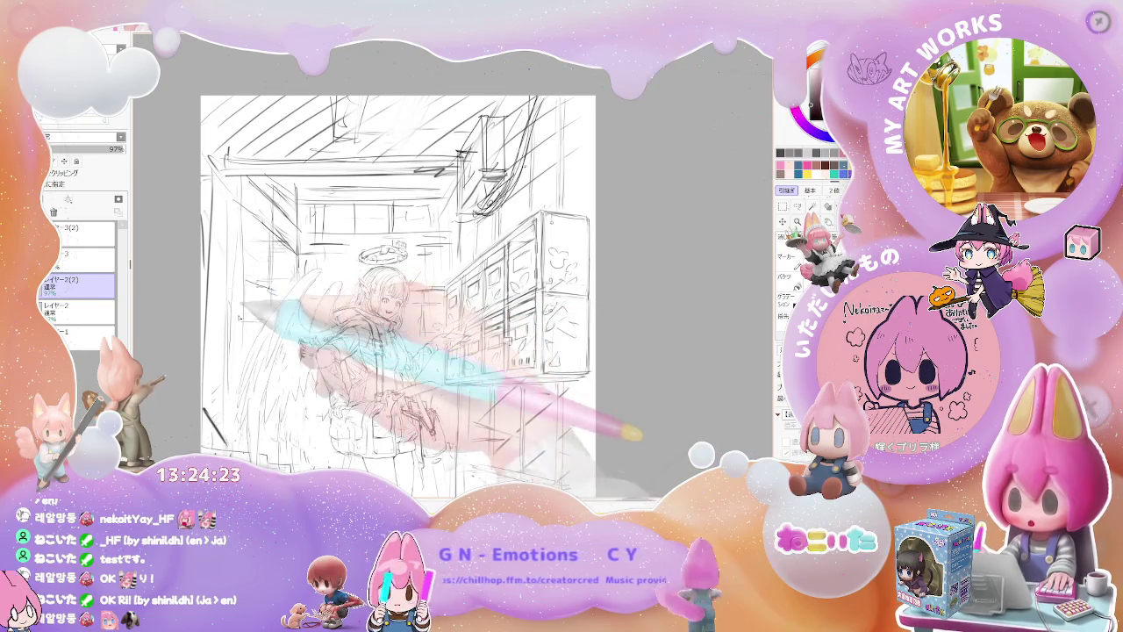
key(ctrl+minus)
key(ctrl+plus)
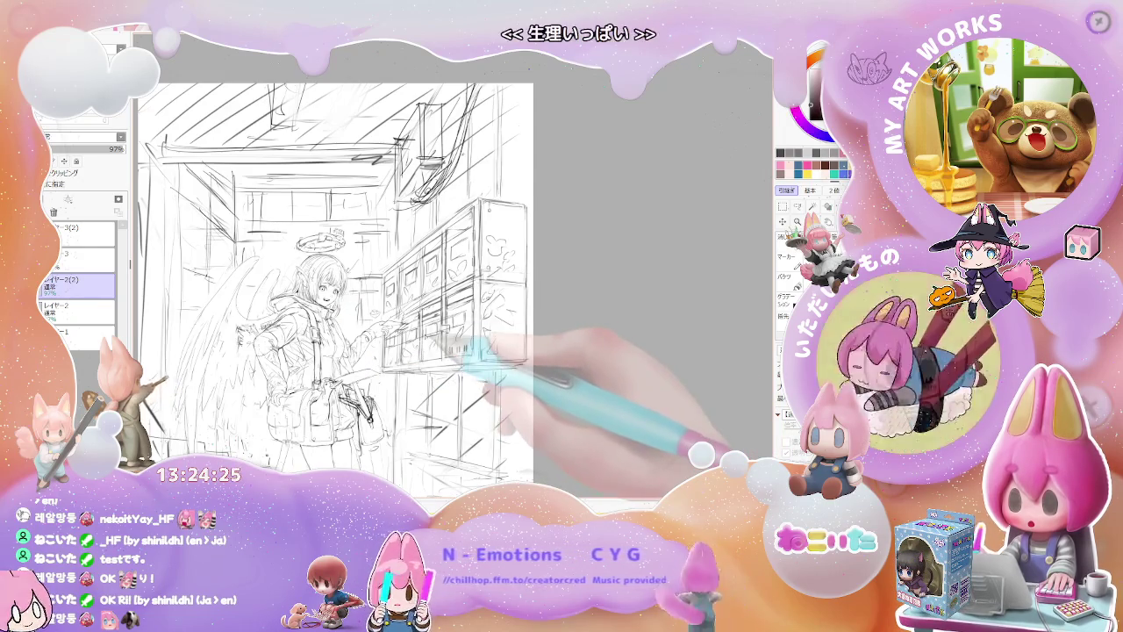
key(ctrl+minus)
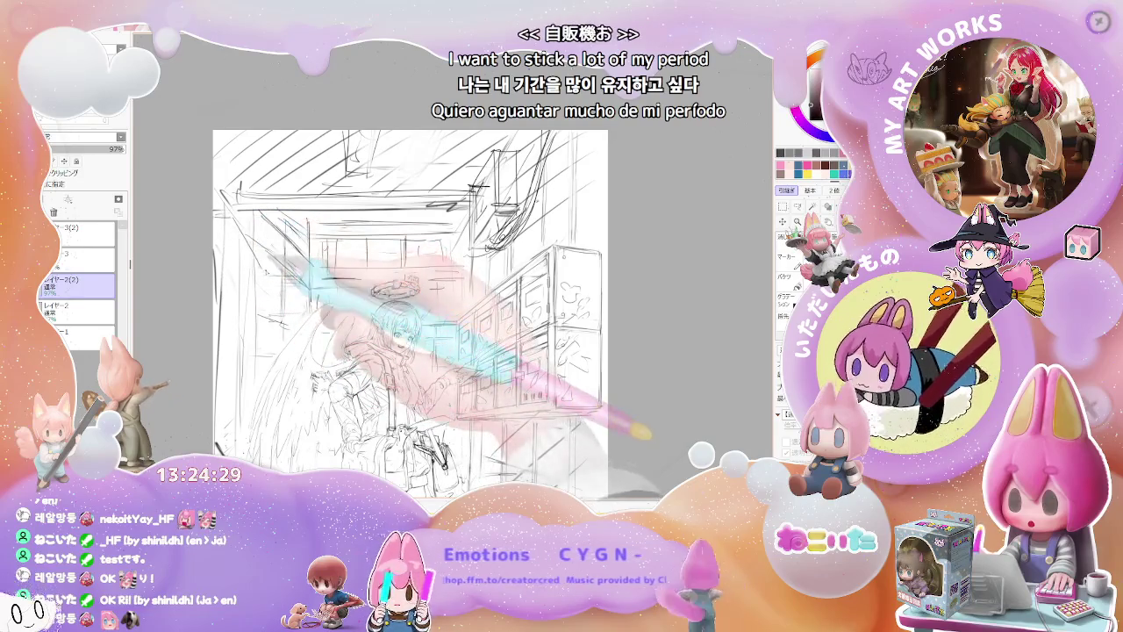
scroll(413, 307, down, 3)
key(ctrl+minus)
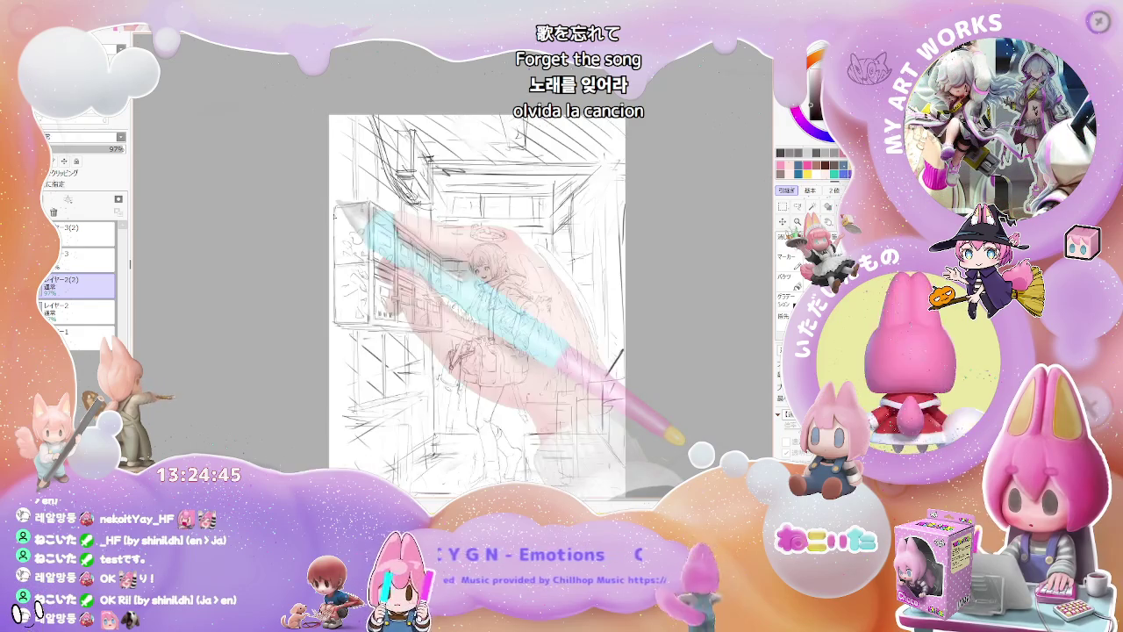
Step: Mirror the canvas view horizontally and add a short stroke near the lower right
key(h)
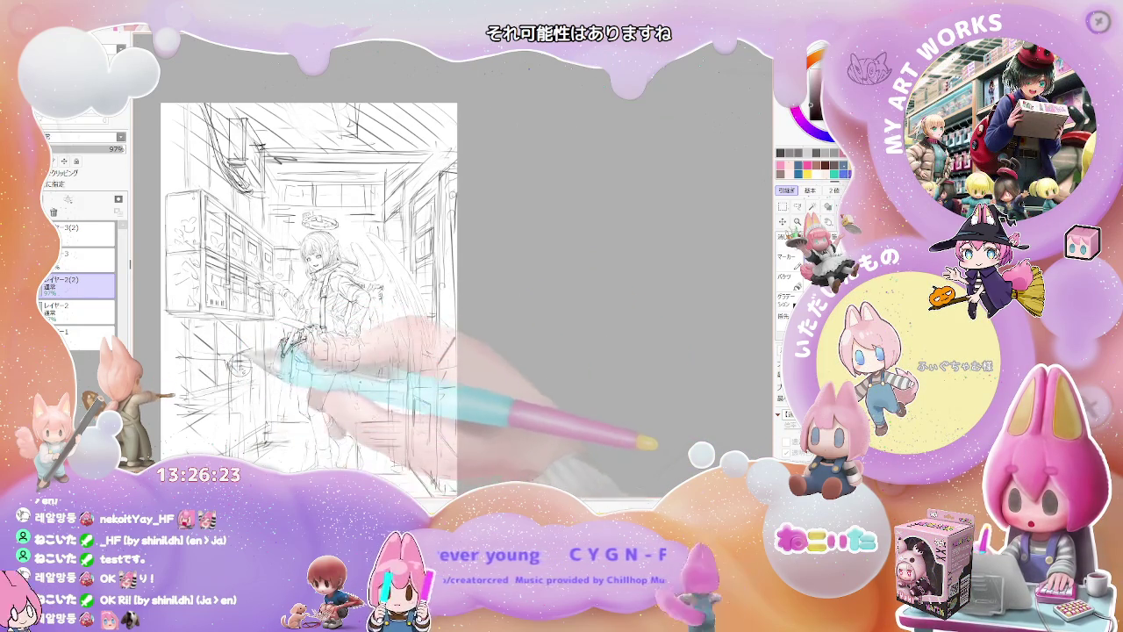
drag(443, 356, 454, 337)
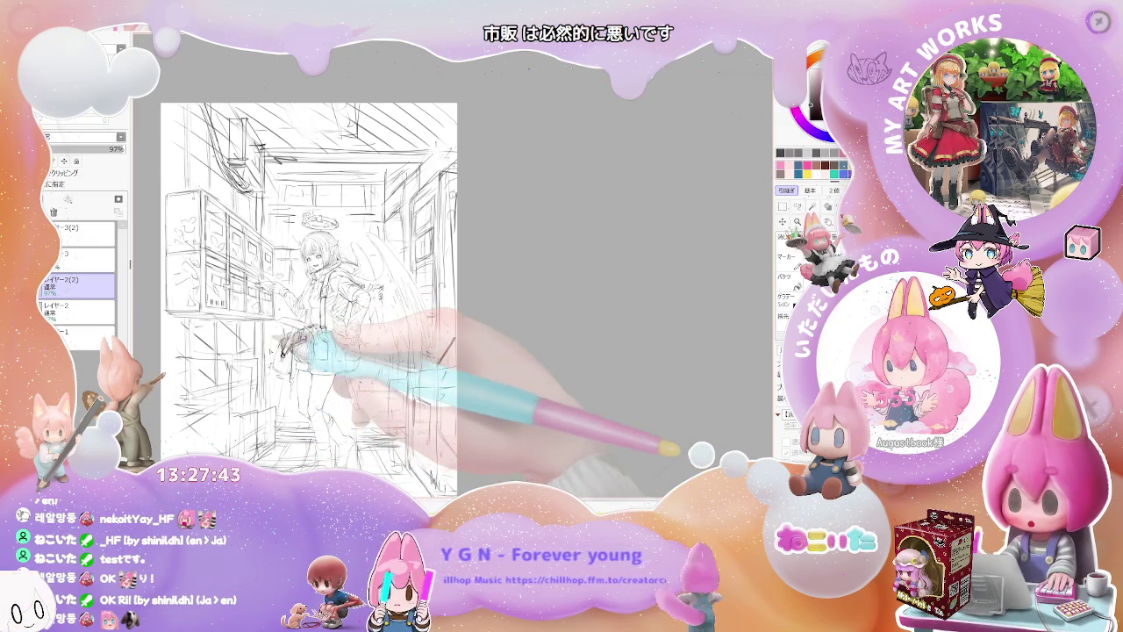
Step: On a new layer, airbrush dark gray over the sketch and white along the ceiling
key(ctrl+shift+n)
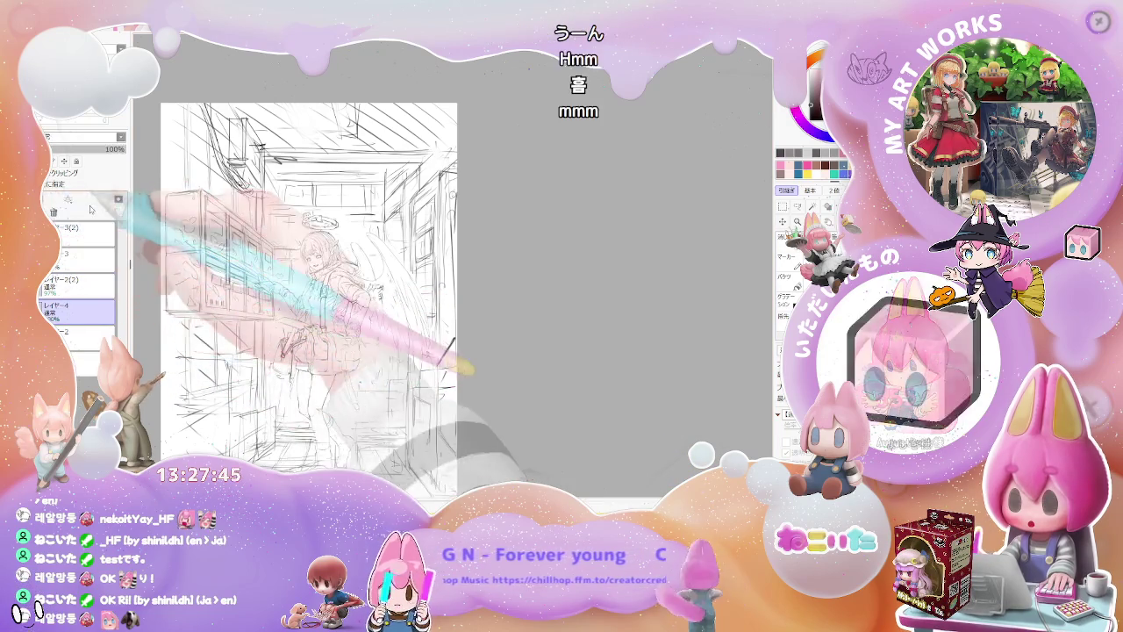
key(ctrl+minus)
mouse_move(451, 238)
mouse_down()
mouse_move(213, 150)
mouse_move(226, 301)
mouse_move(420, 311)
mouse_move(268, 401)
mouse_move(218, 180)
mouse_move(371, 359)
mouse_up()
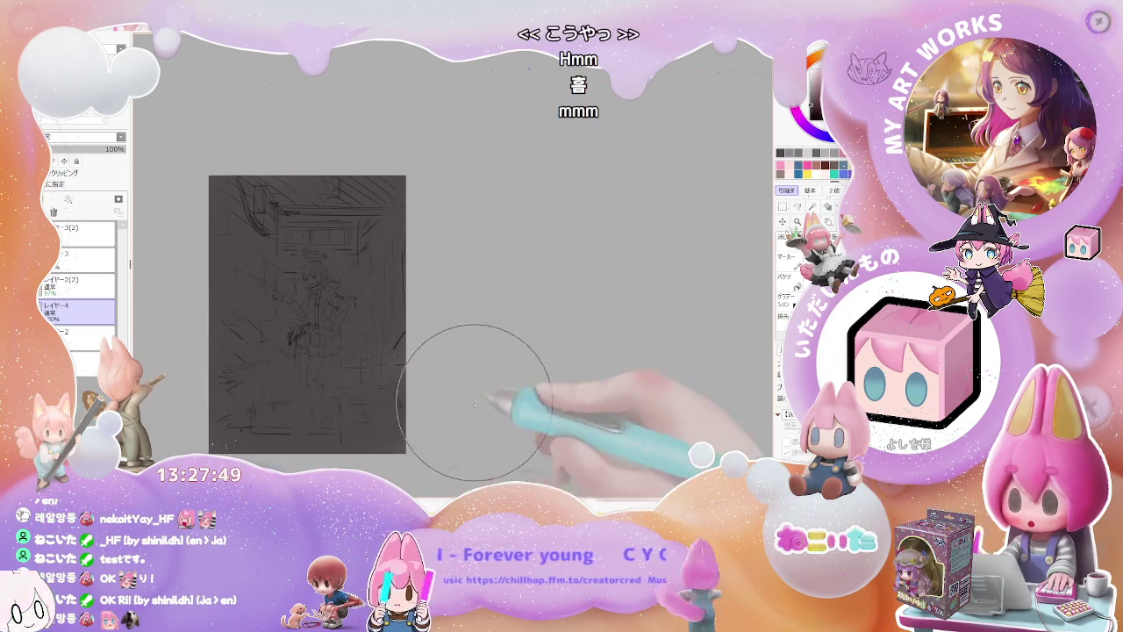
mouse_move(322, 291)
mouse_down()
mouse_move(296, 230)
mouse_move(283, 230)
mouse_move(296, 279)
mouse_move(351, 251)
mouse_move(351, 276)
mouse_move(288, 332)
mouse_move(307, 395)
mouse_up()
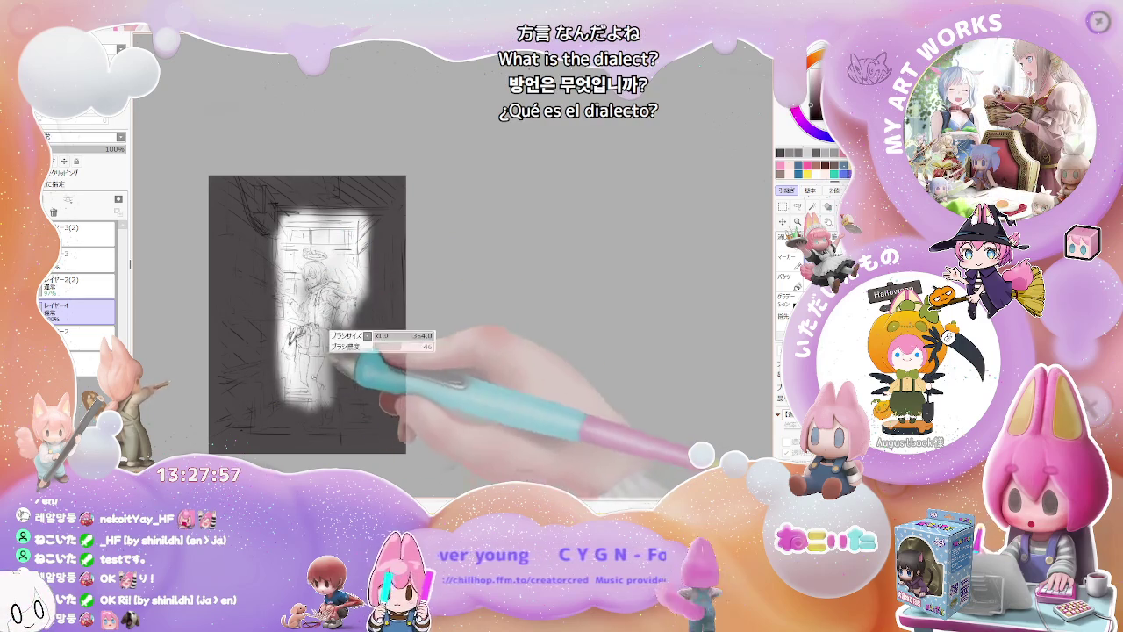
Step: Airbrush white glow down over the girl and floor, slightly brighter on the right
mouse_move(321, 224)
mouse_down()
mouse_move(289, 251)
mouse_move(312, 386)
mouse_move(302, 333)
mouse_move(347, 305)
mouse_up()
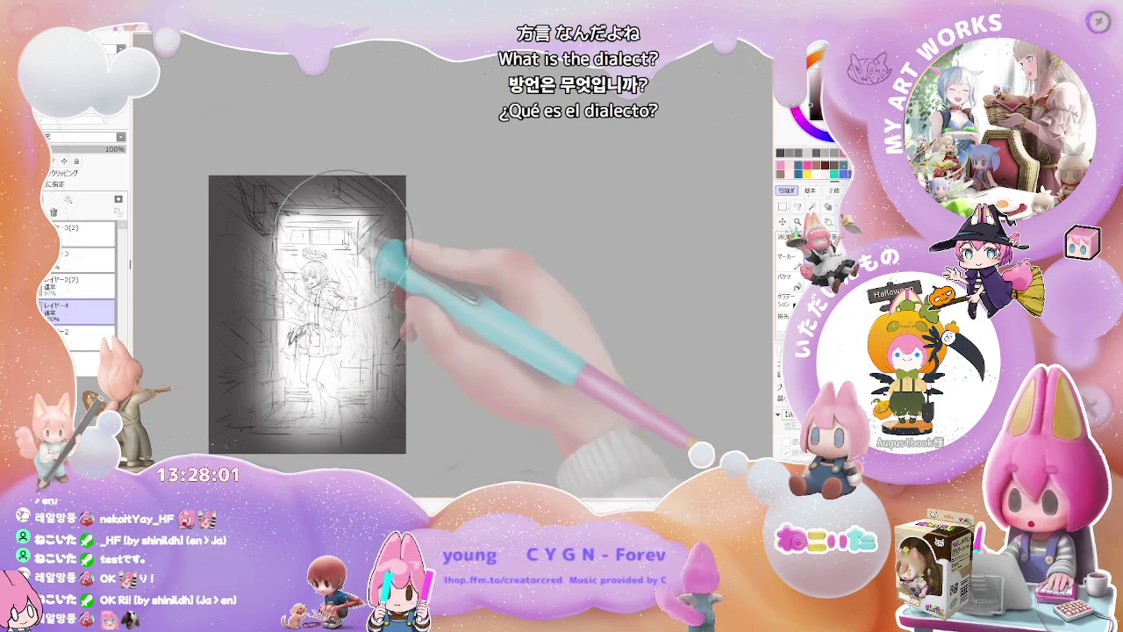
mouse_move(355, 232)
mouse_down()
mouse_move(380, 246)
mouse_move(384, 332)
mouse_up()
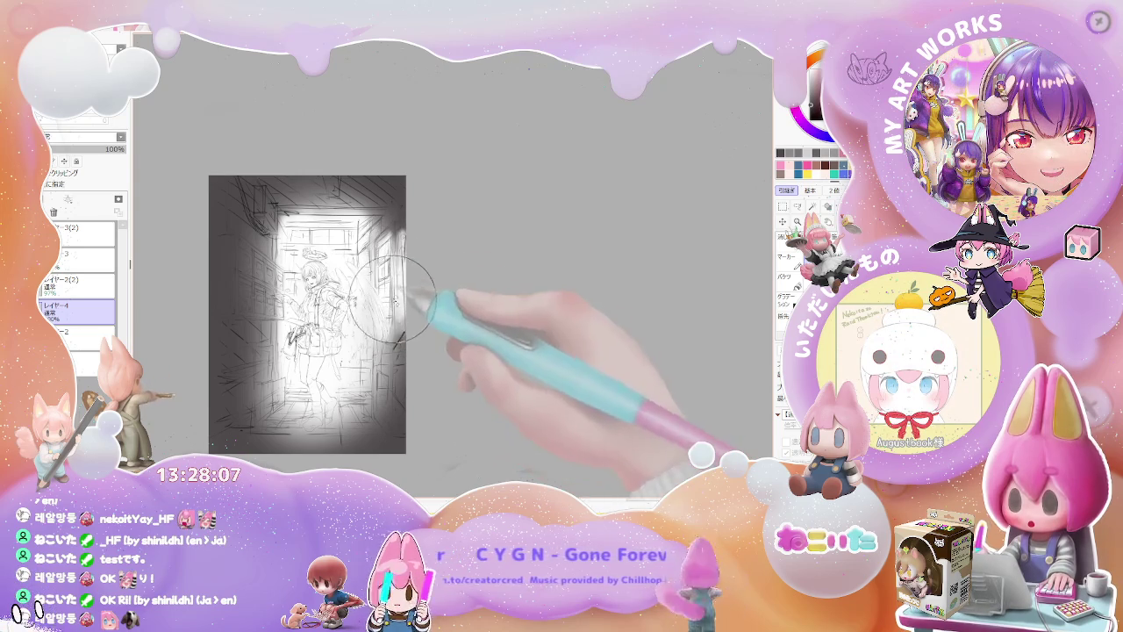
scroll(335, 325, up, 1)
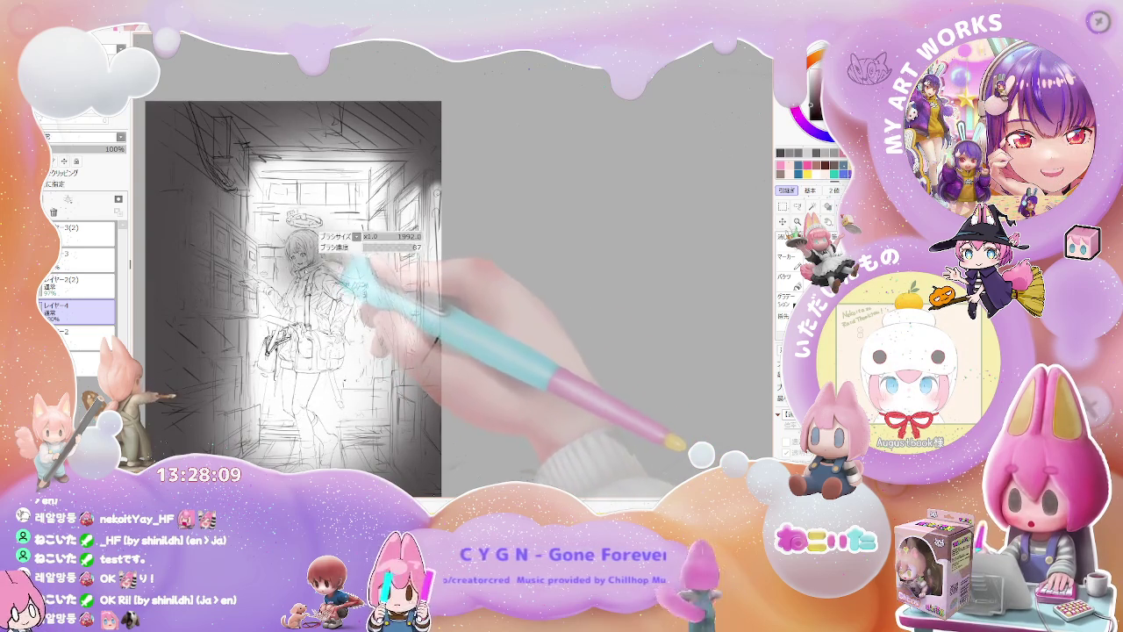
scroll(207, 369, up, 1)
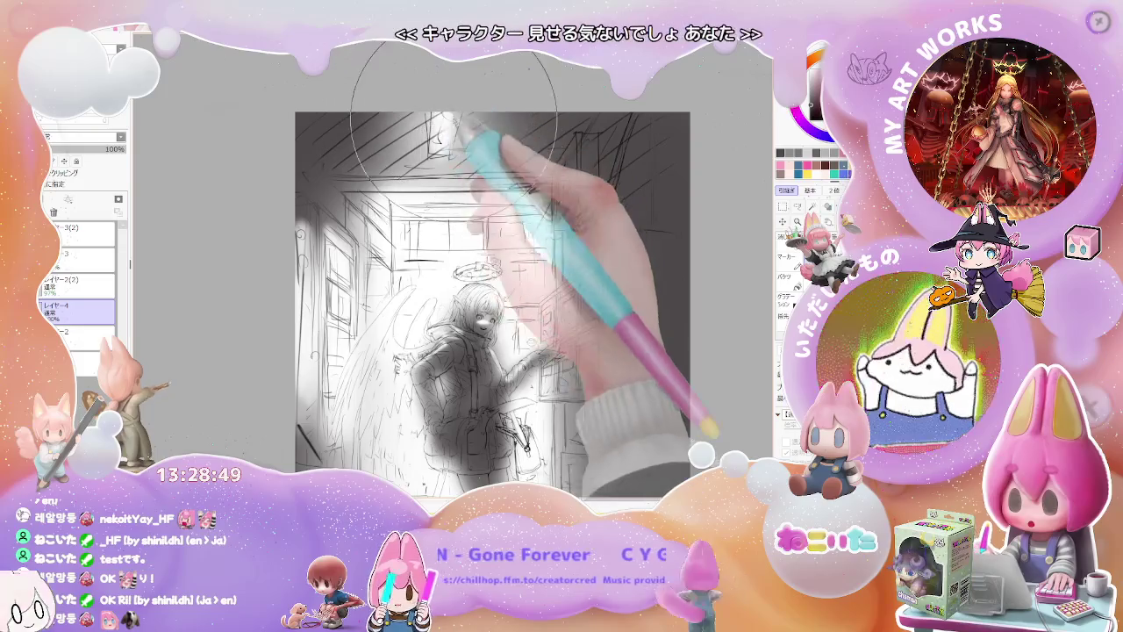
Step: Add small pencil strokes to the mailbox on the right side
scroll(425, 344, up, 5)
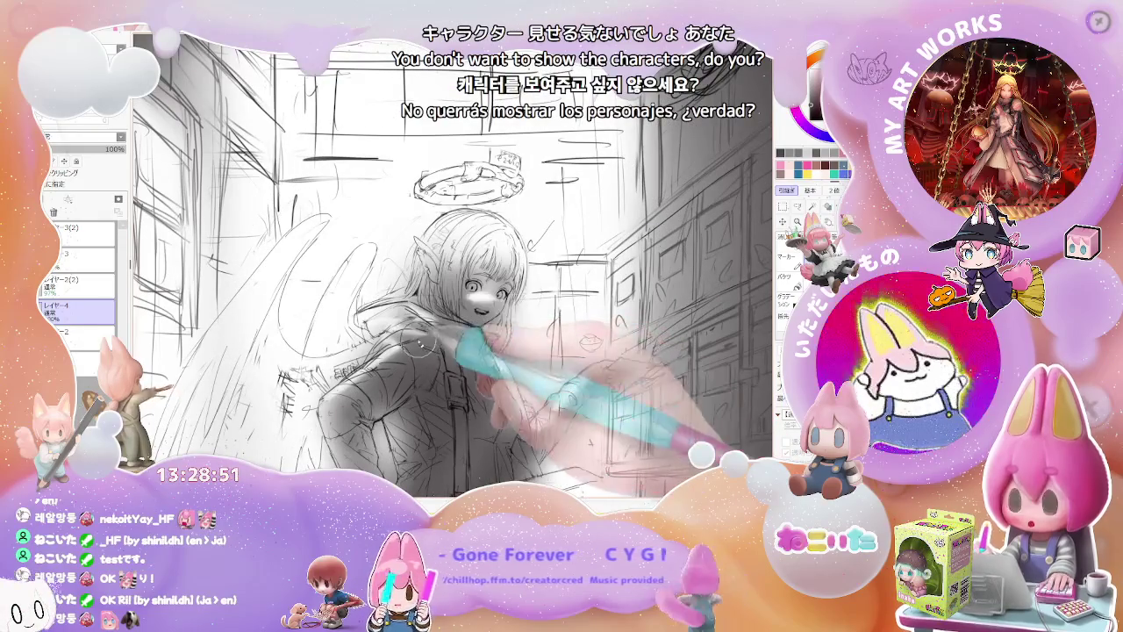
scroll(483, 334, down, 5)
key(End)
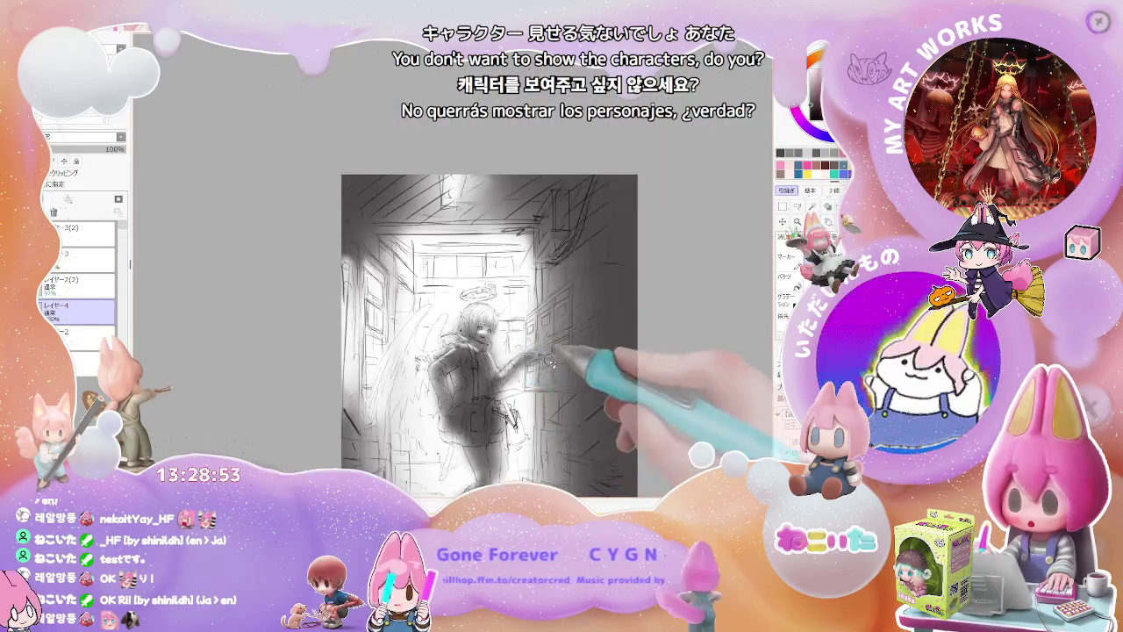
scroll(534, 378, up, 2)
scroll(491, 360, up, 2)
scroll(448, 347, up, 2)
scroll(412, 333, up, 2)
scroll(401, 321, down, 2)
scroll(514, 325, down, 2)
scroll(556, 351, down, 2)
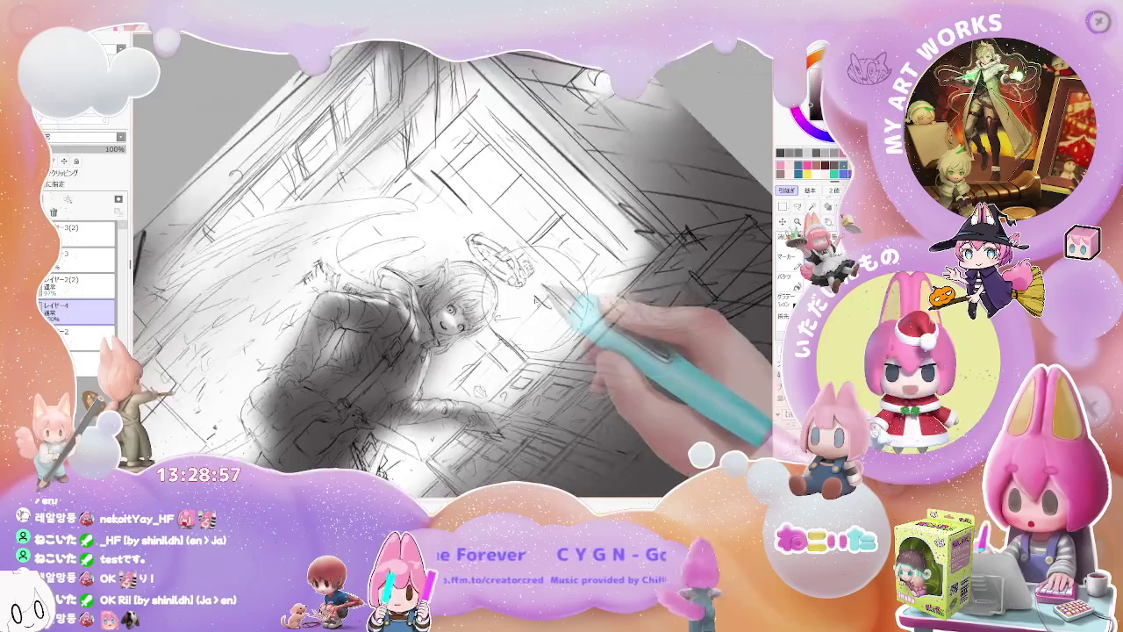
scroll(597, 311, down, 1)
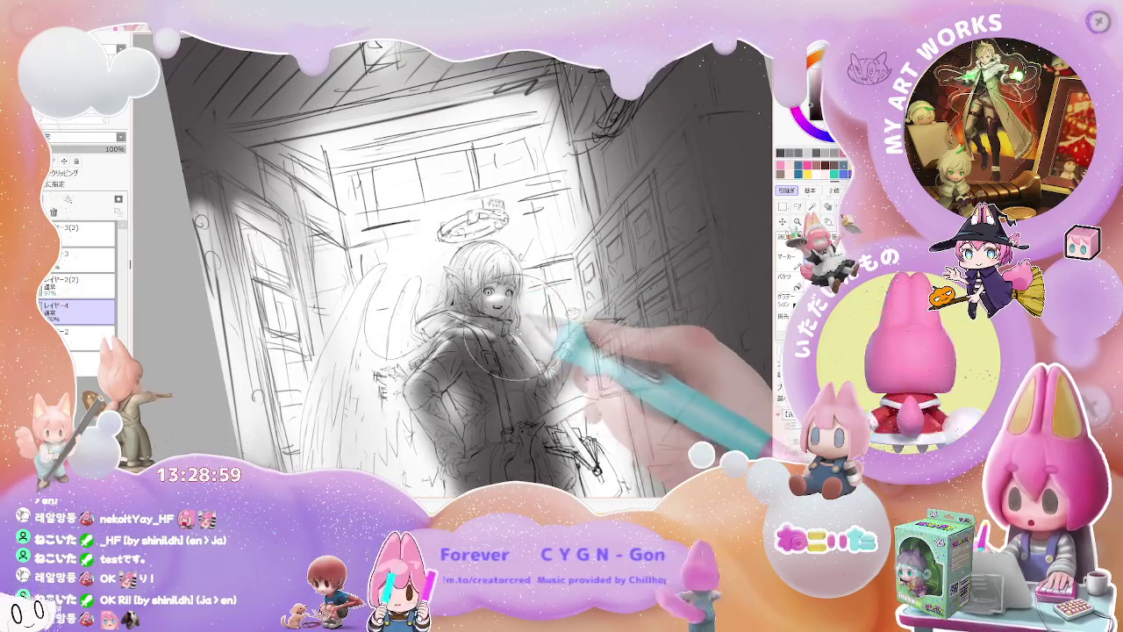
scroll(500, 314, up, 2)
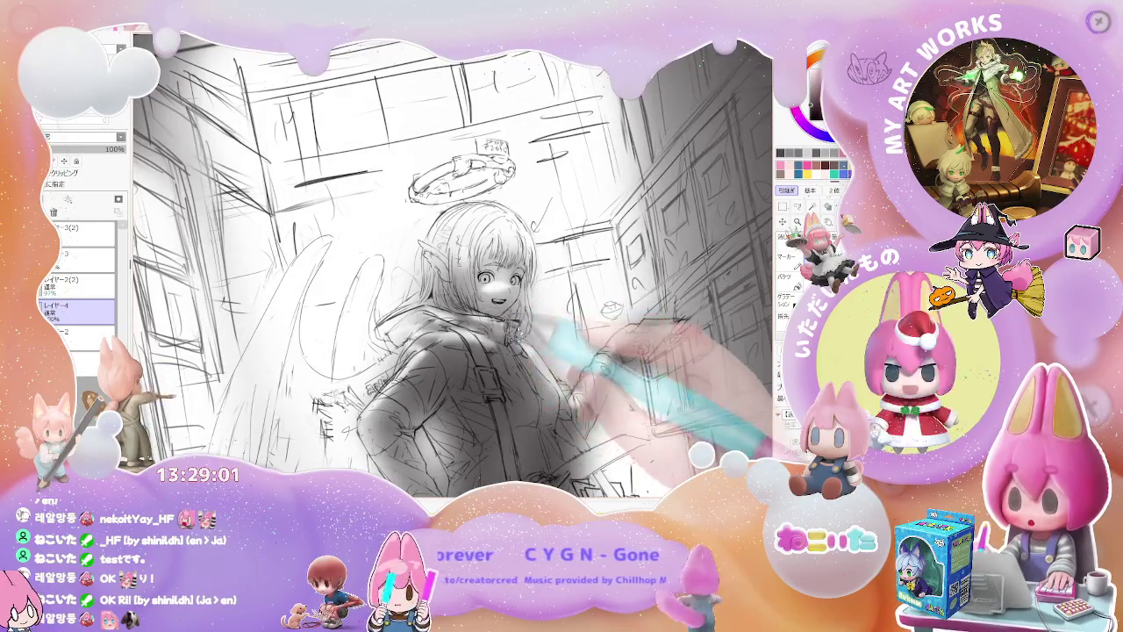
scroll(518, 348, down, 2)
scroll(554, 347, down, 2)
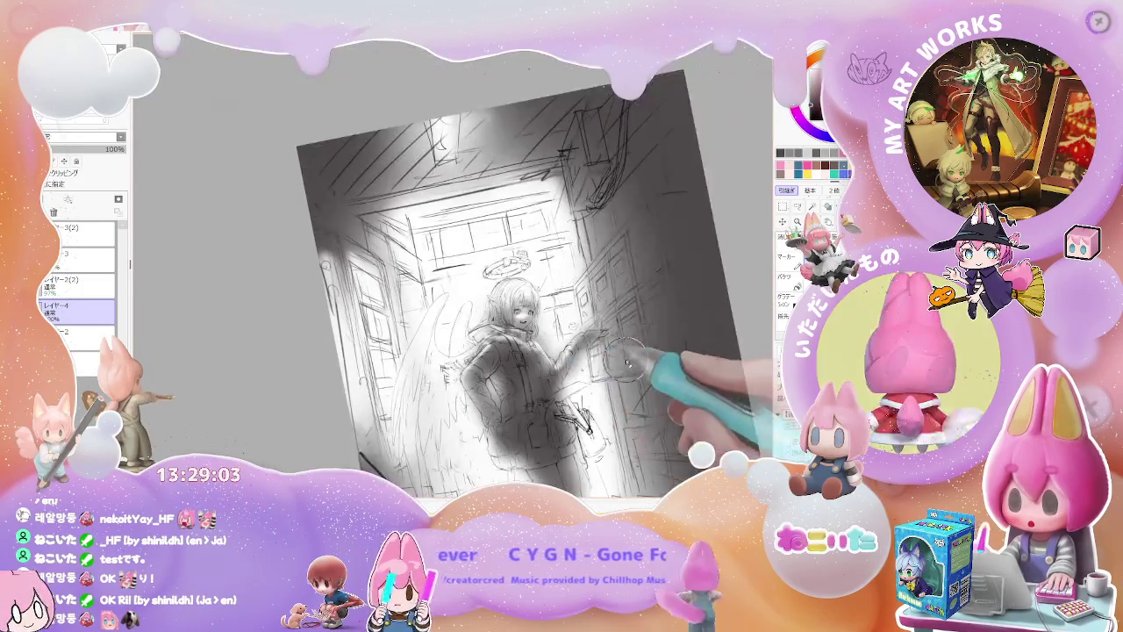
scroll(562, 334, down, 1)
scroll(597, 294, up, 3)
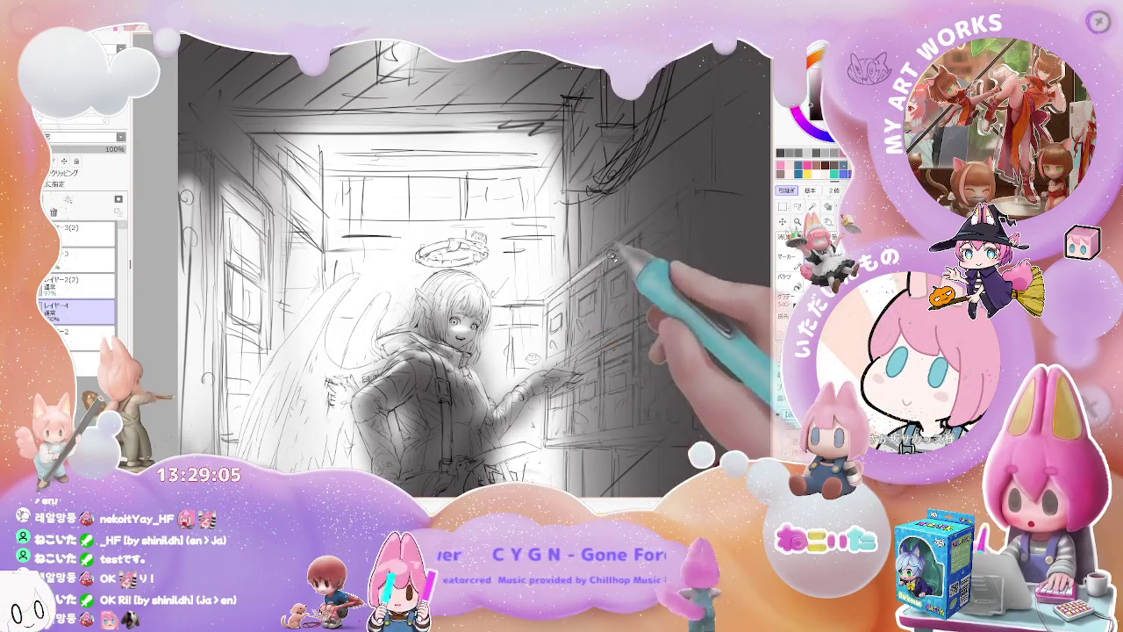
scroll(596, 263, down, 2)
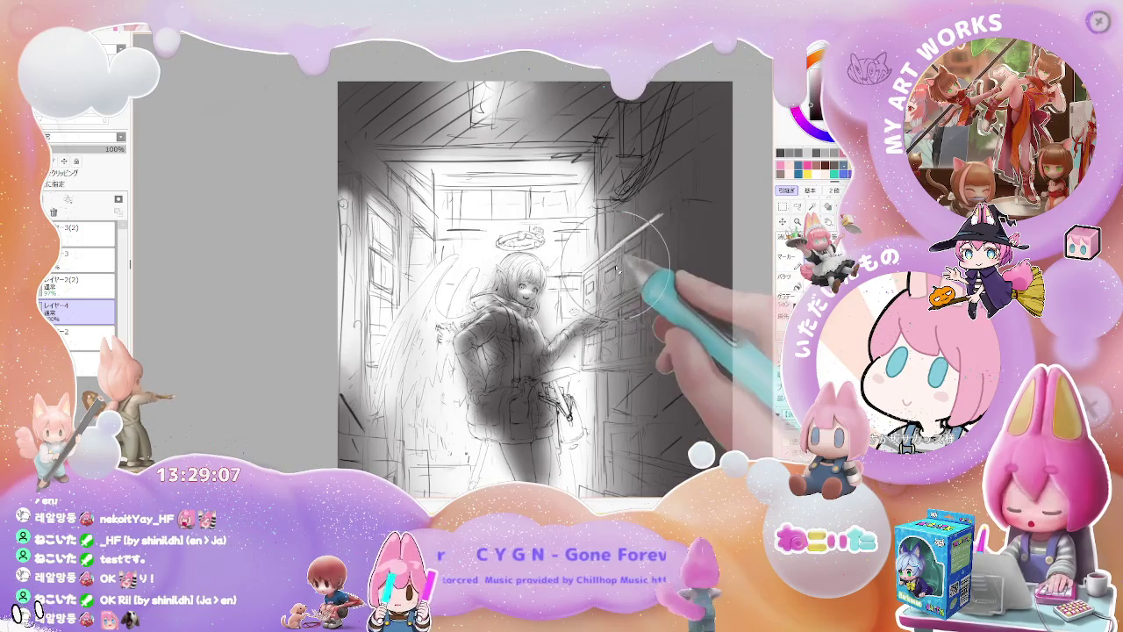
drag(614, 273, 612, 293)
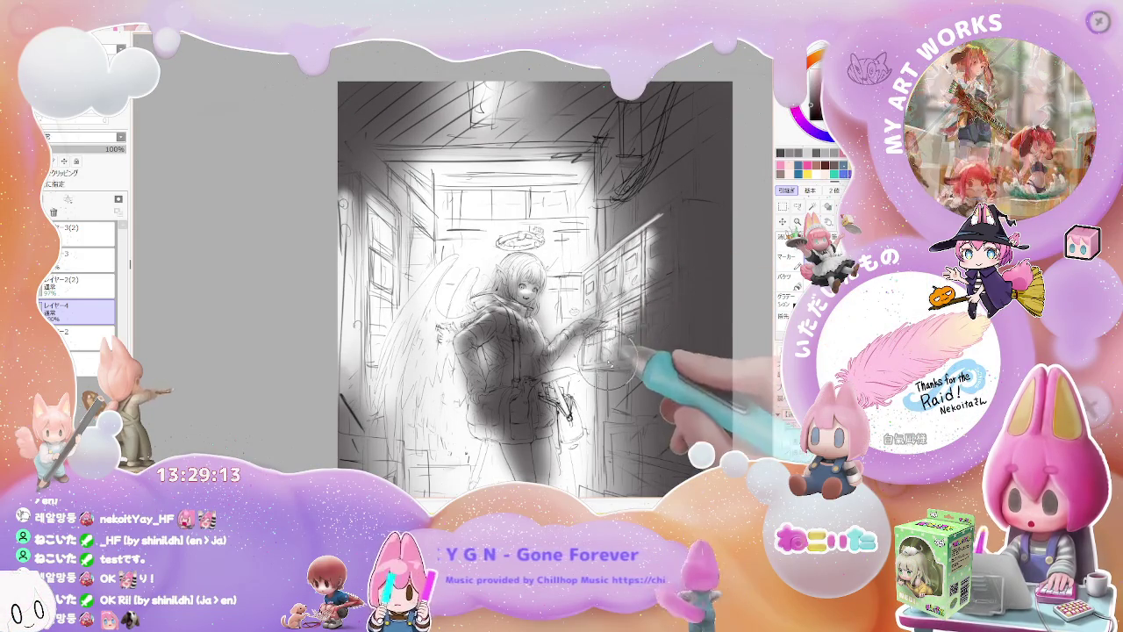
Step: Add strokes to the arm pointing at the lockers and dab darker tone on the jacket
scroll(643, 306, down, 1)
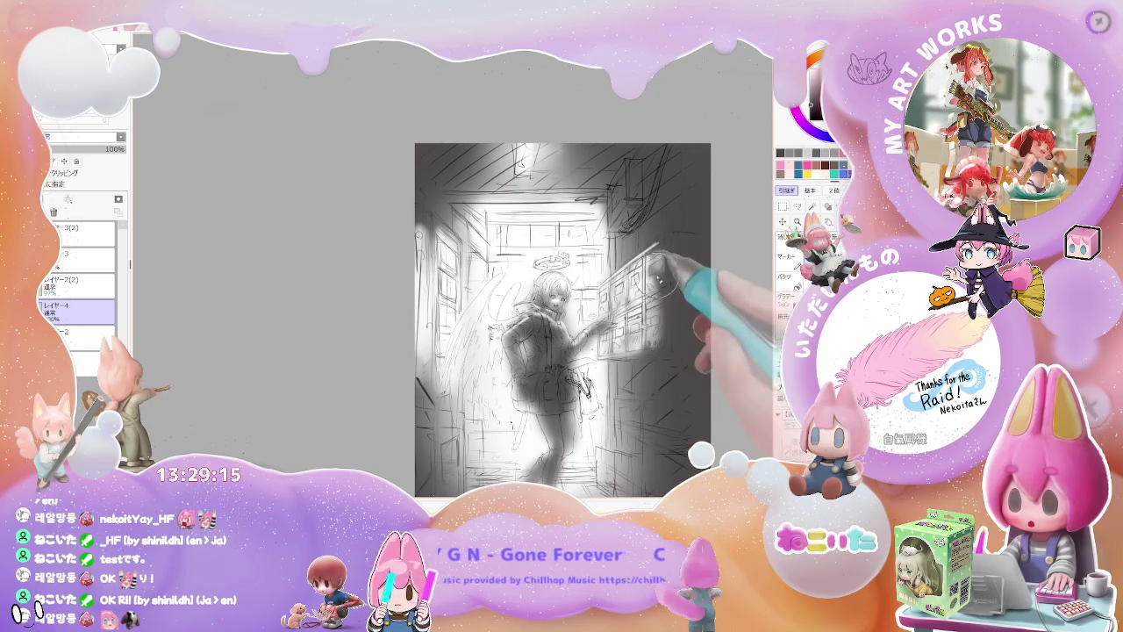
scroll(576, 339, up, 1)
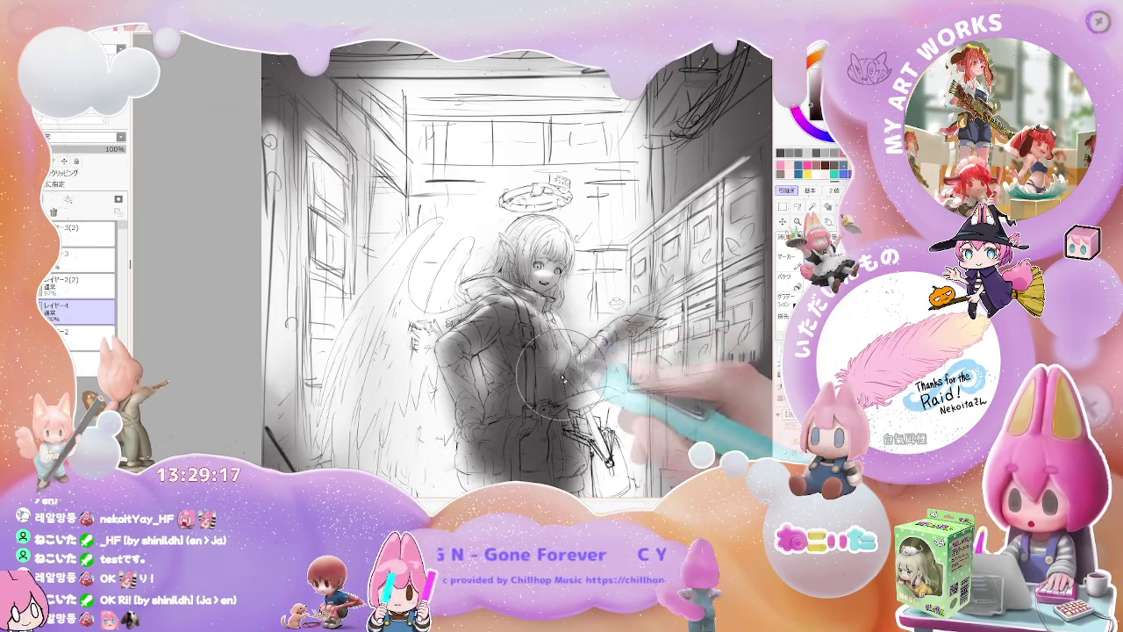
scroll(605, 404, down, 1)
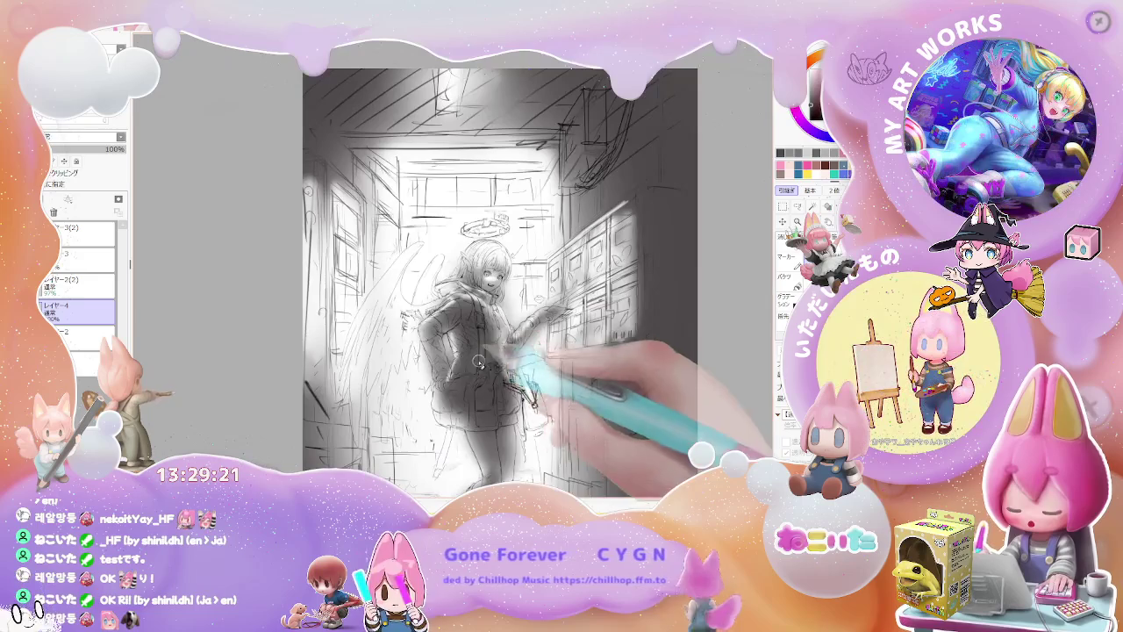
mouse_move(460, 327)
mouse_down()
mouse_move(530, 292)
mouse_move(478, 314)
mouse_up()
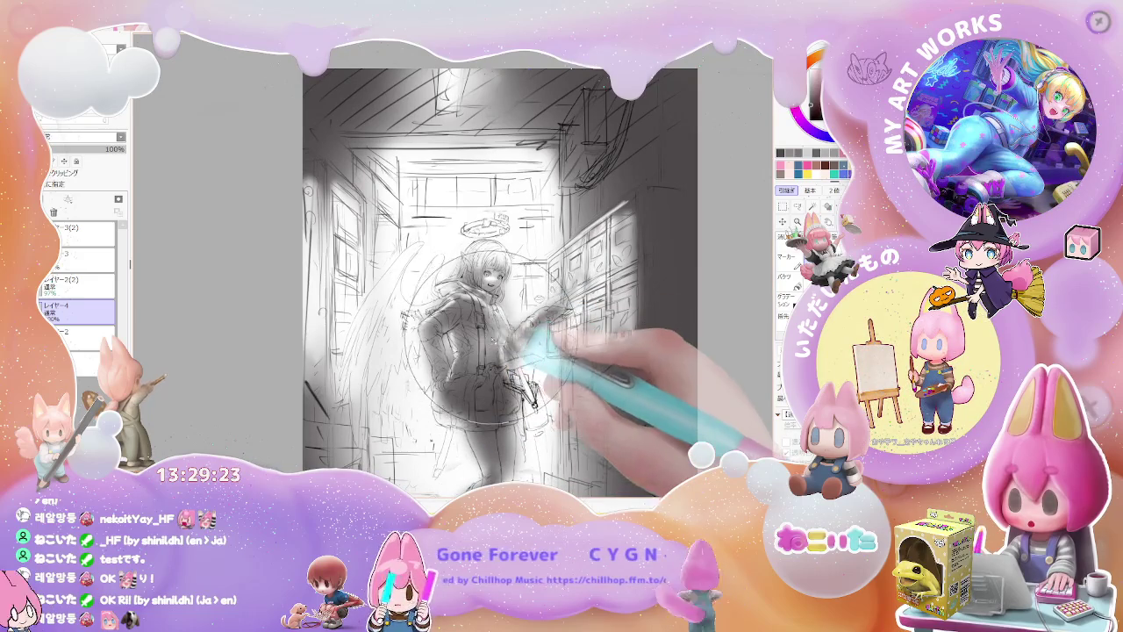
click(490, 342)
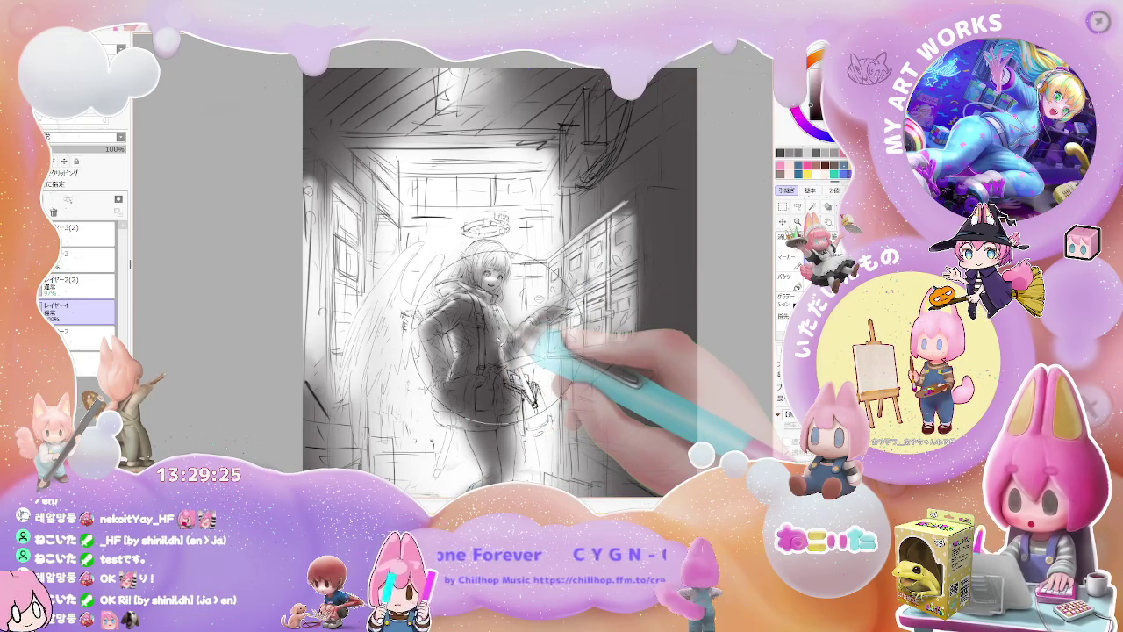
scroll(526, 342, up, 3)
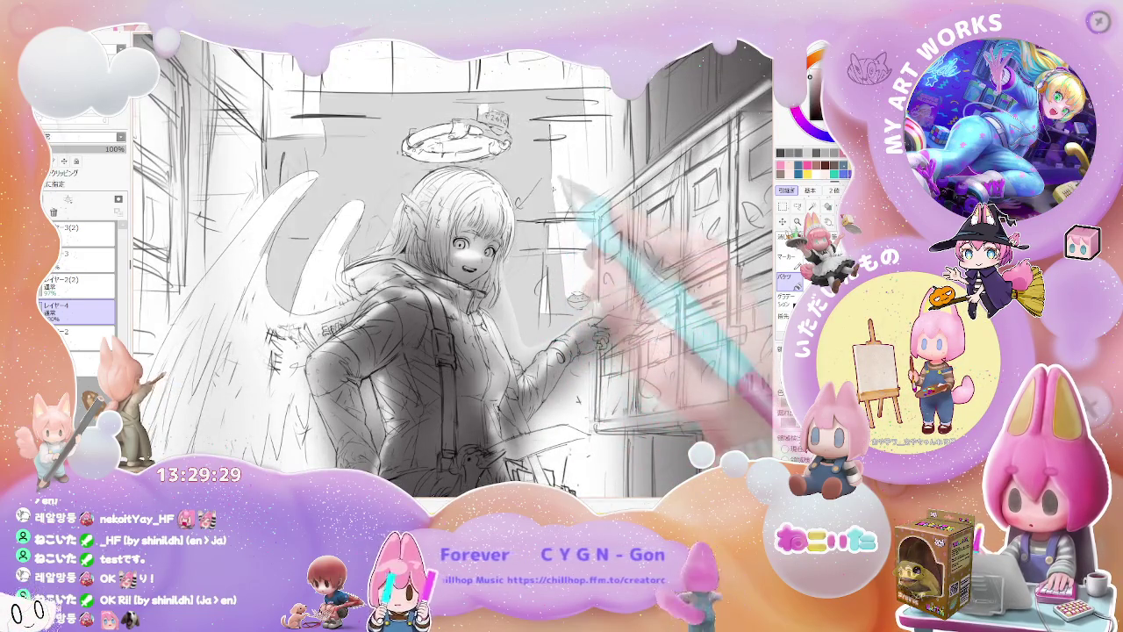
scroll(456, 263, down, 3)
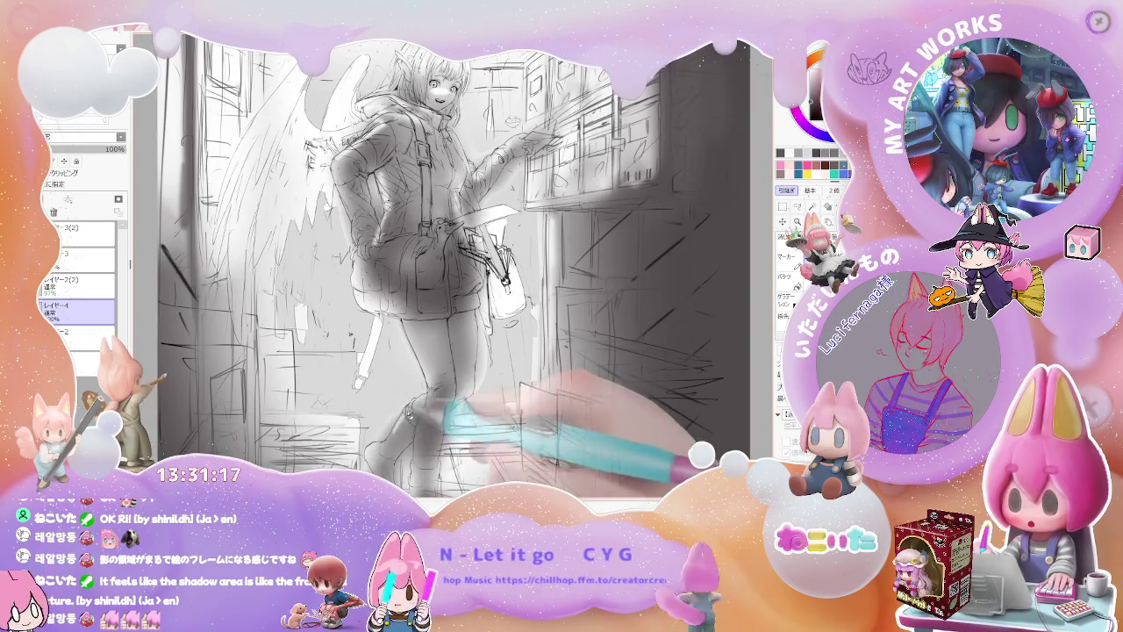
key(minus)
key(minus)
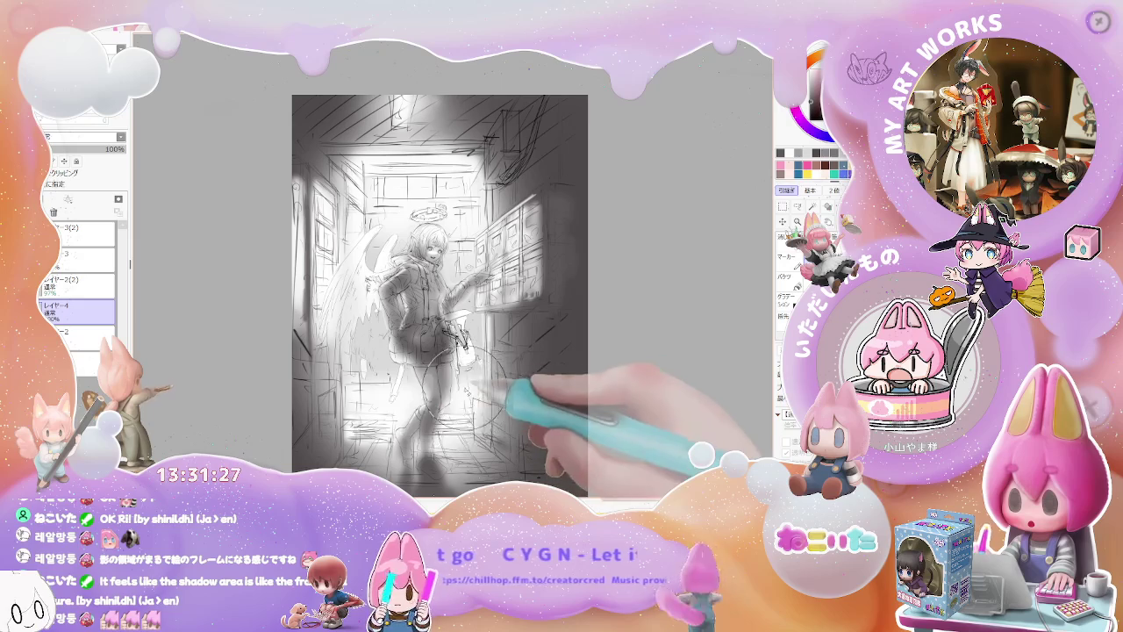
key(plus)
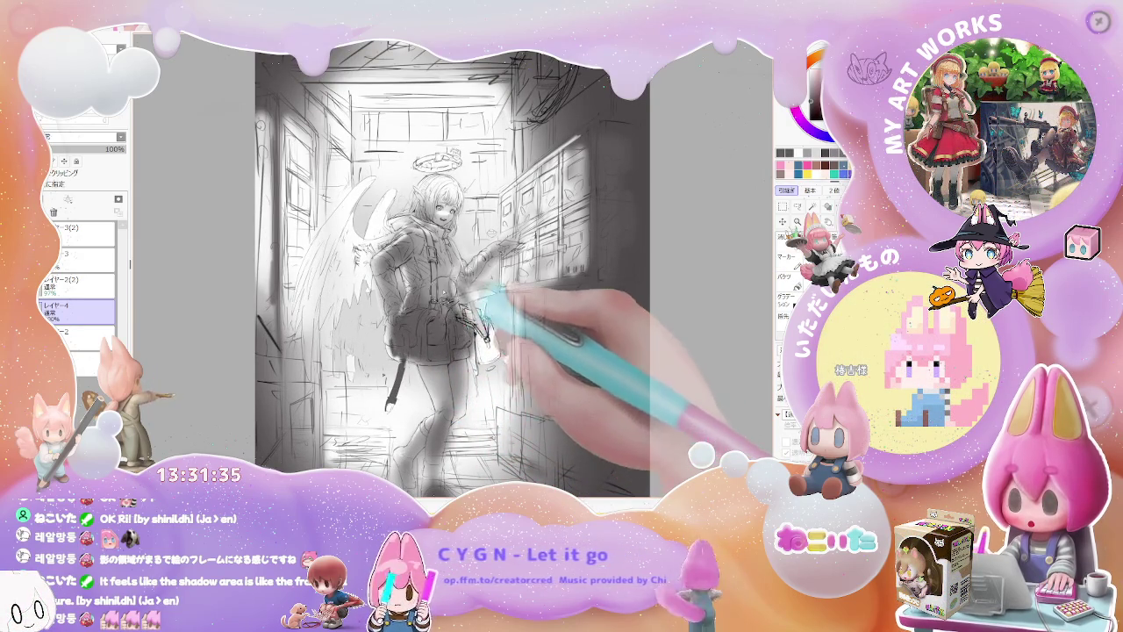
drag(481, 298, 465, 386)
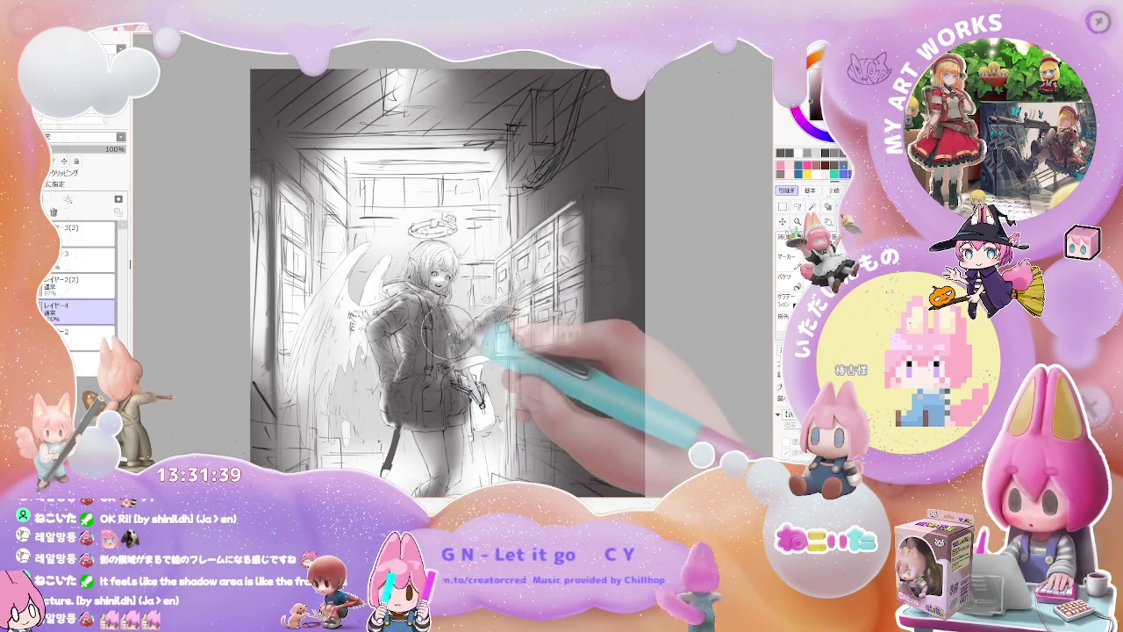
key(ctrl+minus)
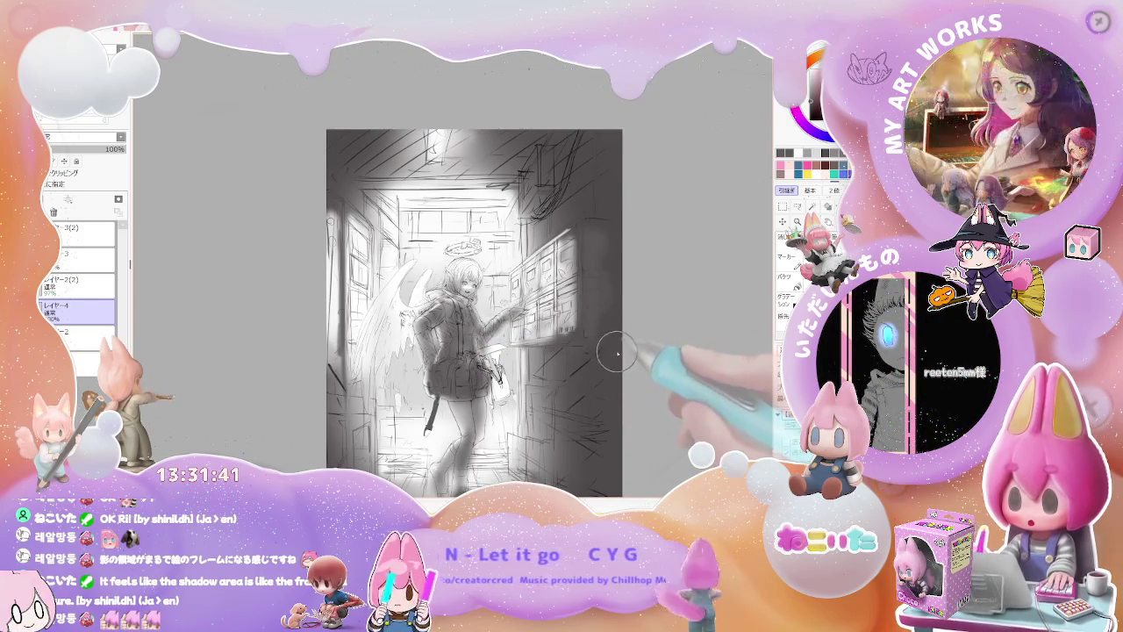
key(Delete)
key(Delete)
key(Delete)
key(Delete)
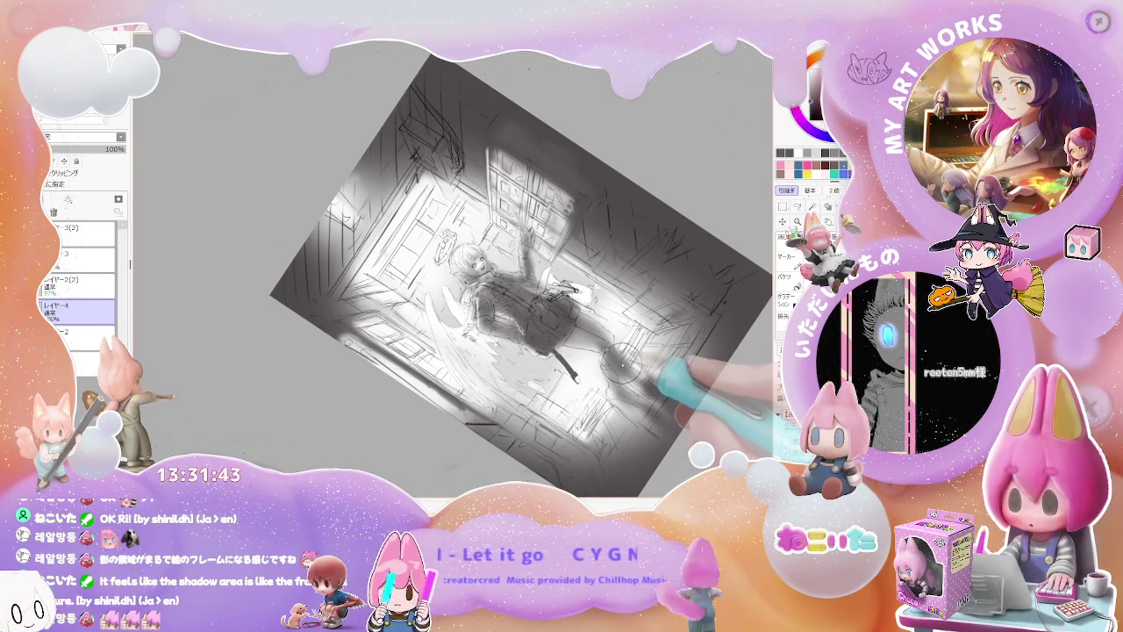
key(Home)
key(ctrl+plus)
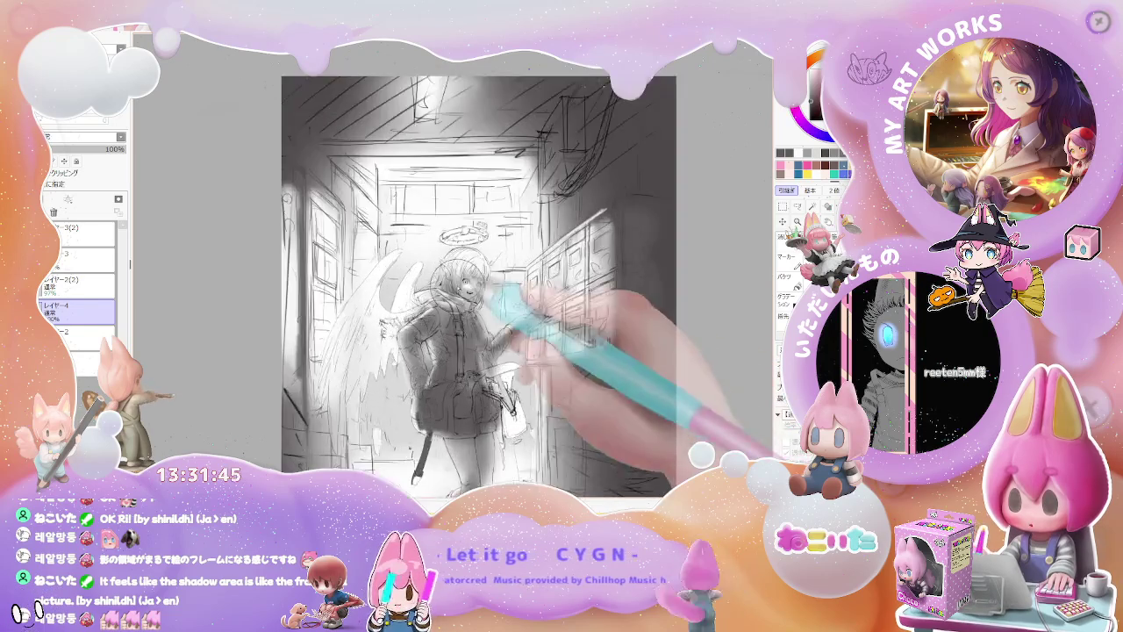
key(ctrl+plus)
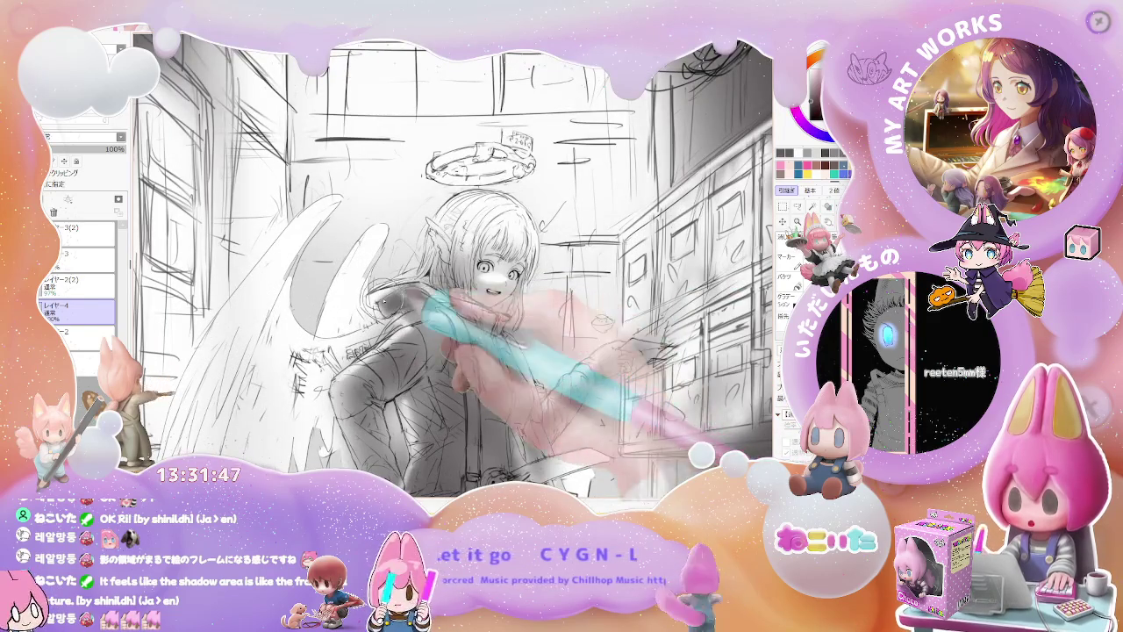
key(ctrl+minus)
key(ctrl+minus)
key(ctrl+minus)
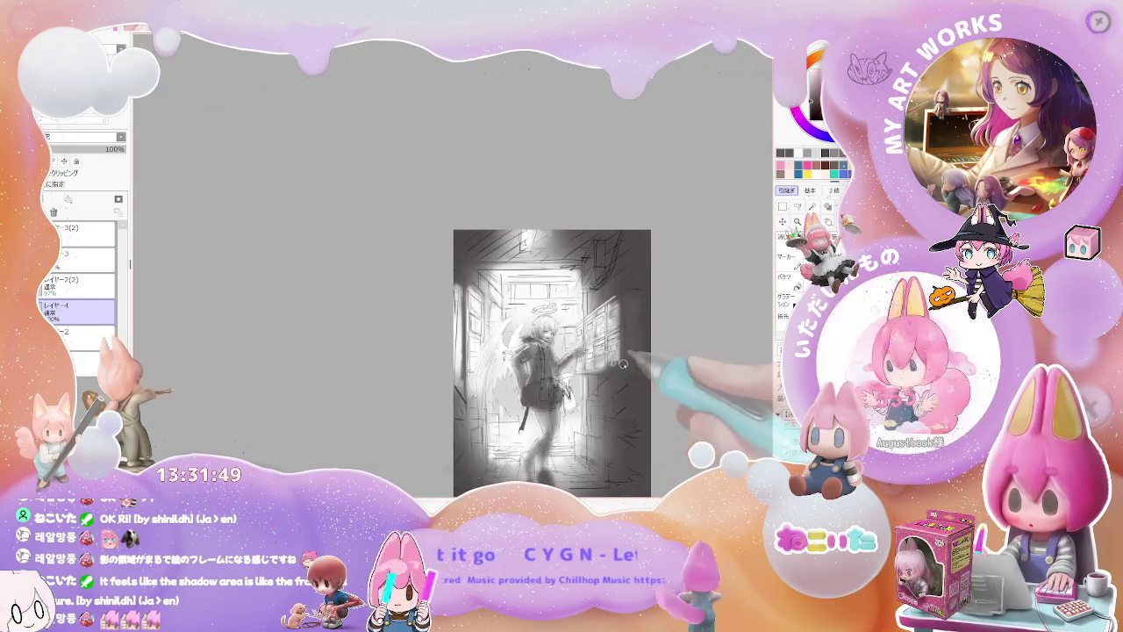
key(Delete)
key(Delete)
key(ctrl+plus)
key(ctrl+plus)
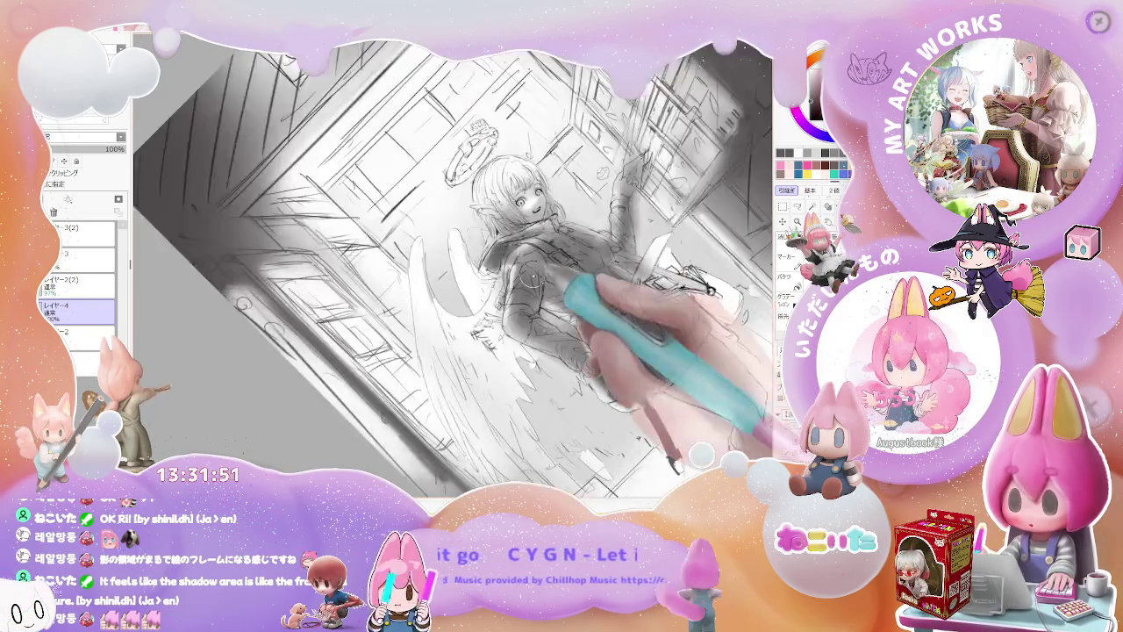
key(ctrl+plus)
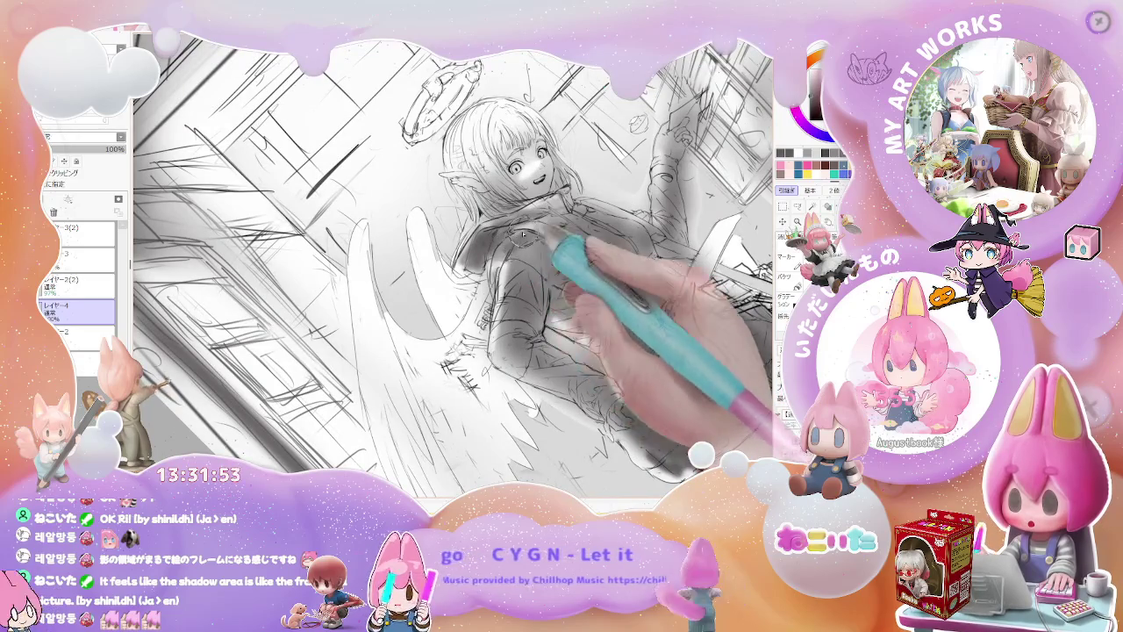
key(ctrl+minus)
key(ctrl+minus)
drag(615, 289, 696, 351)
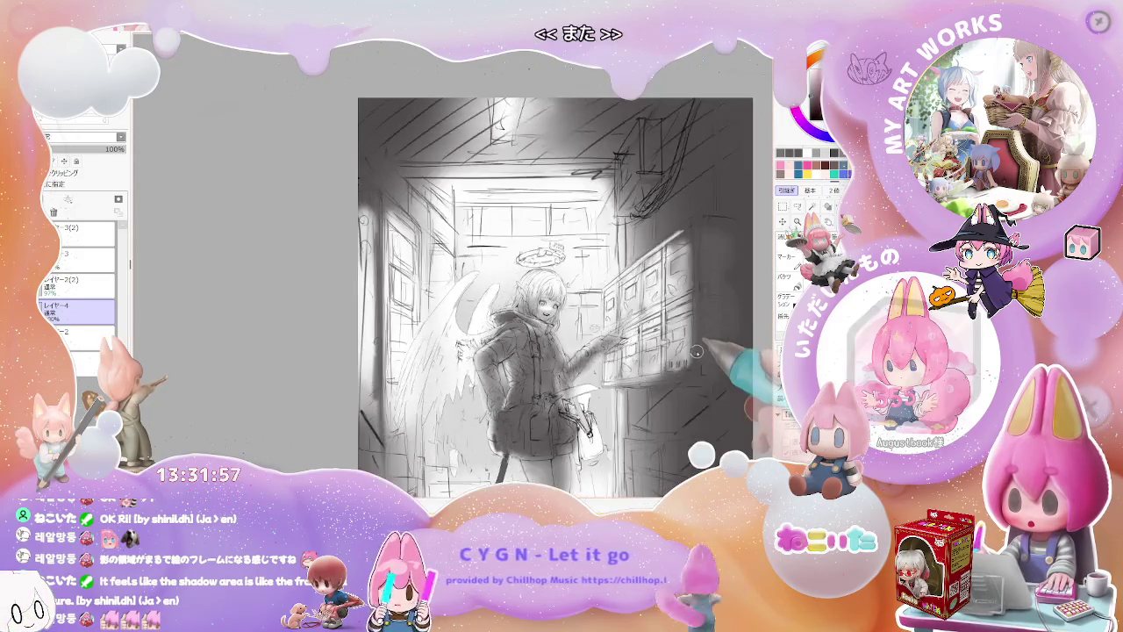
key(ctrl+plus)
key(ctrl+plus)
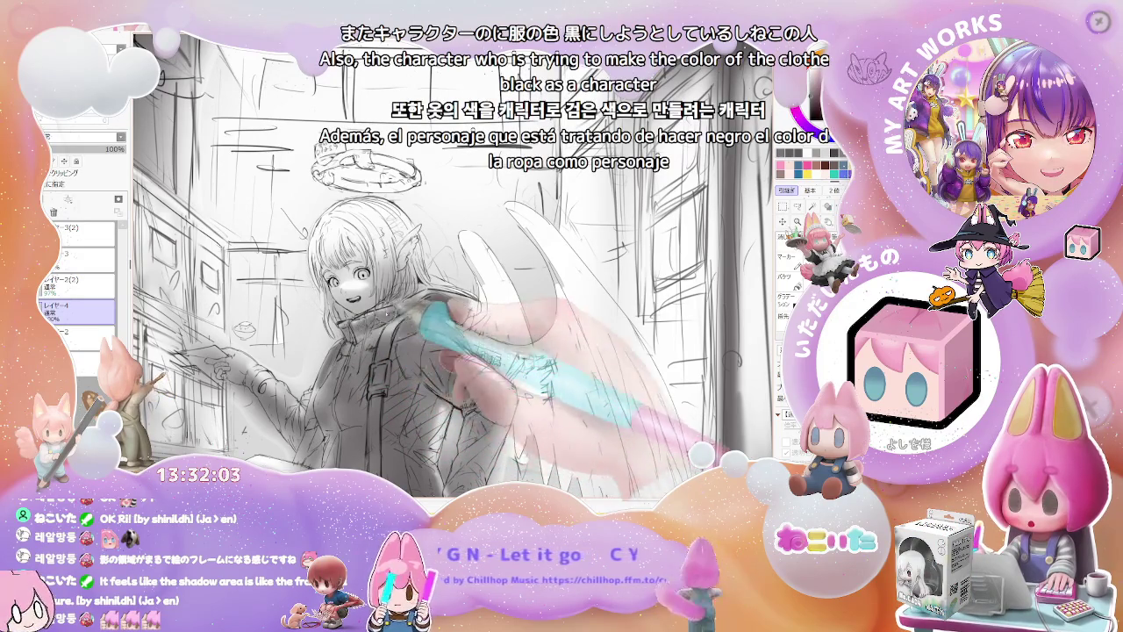
key(ctrl+minus)
key(ctrl+minus)
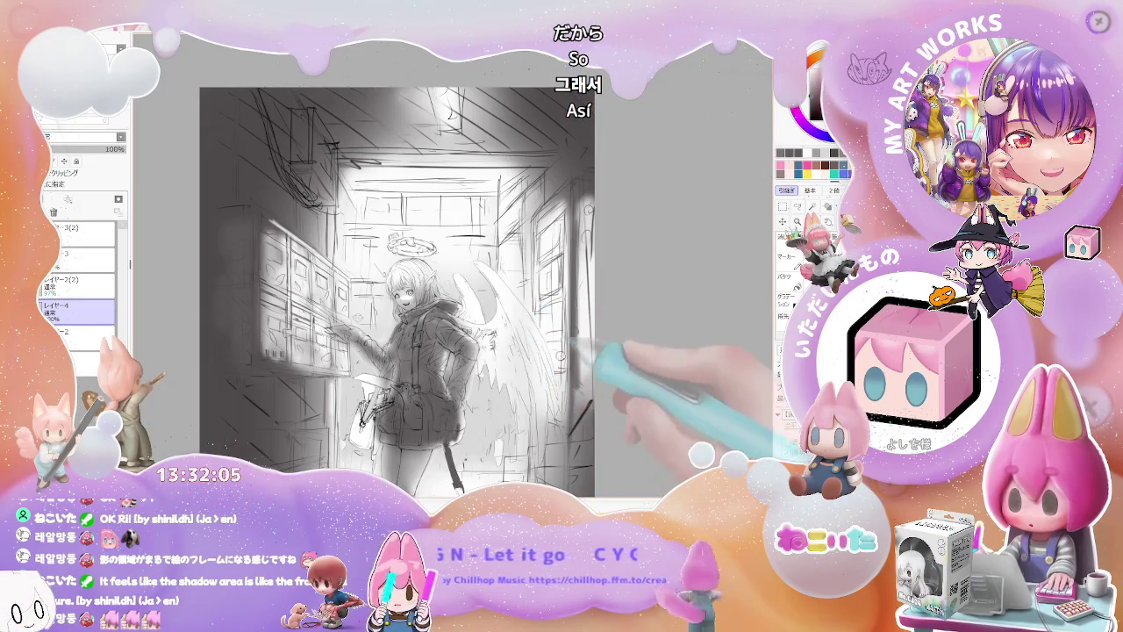
key(ctrl+minus)
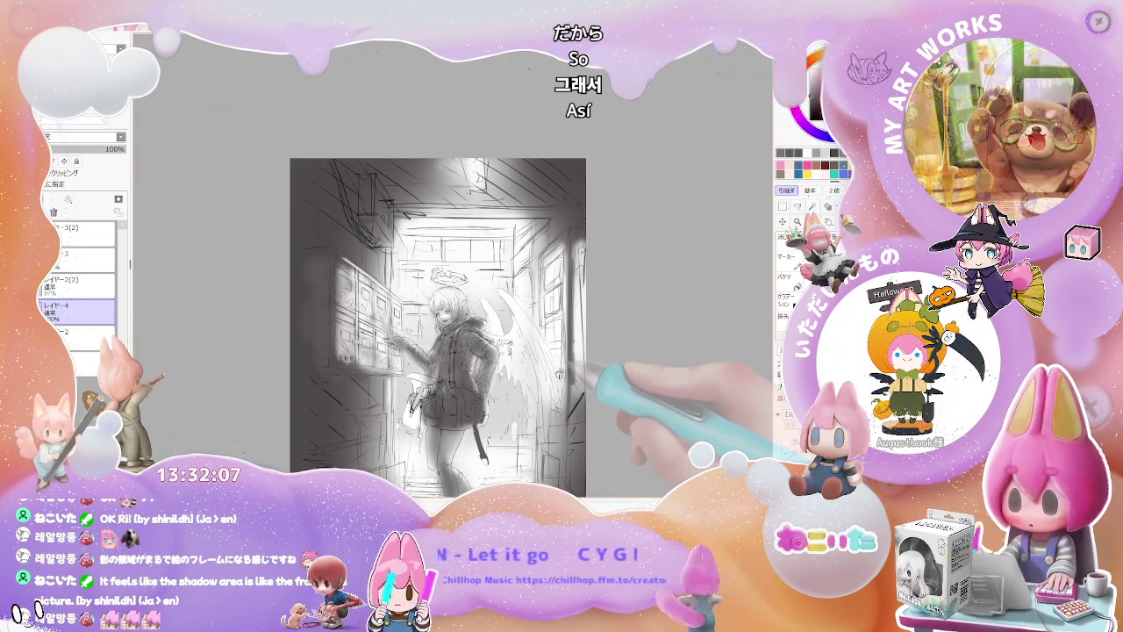
key(ctrl+minus)
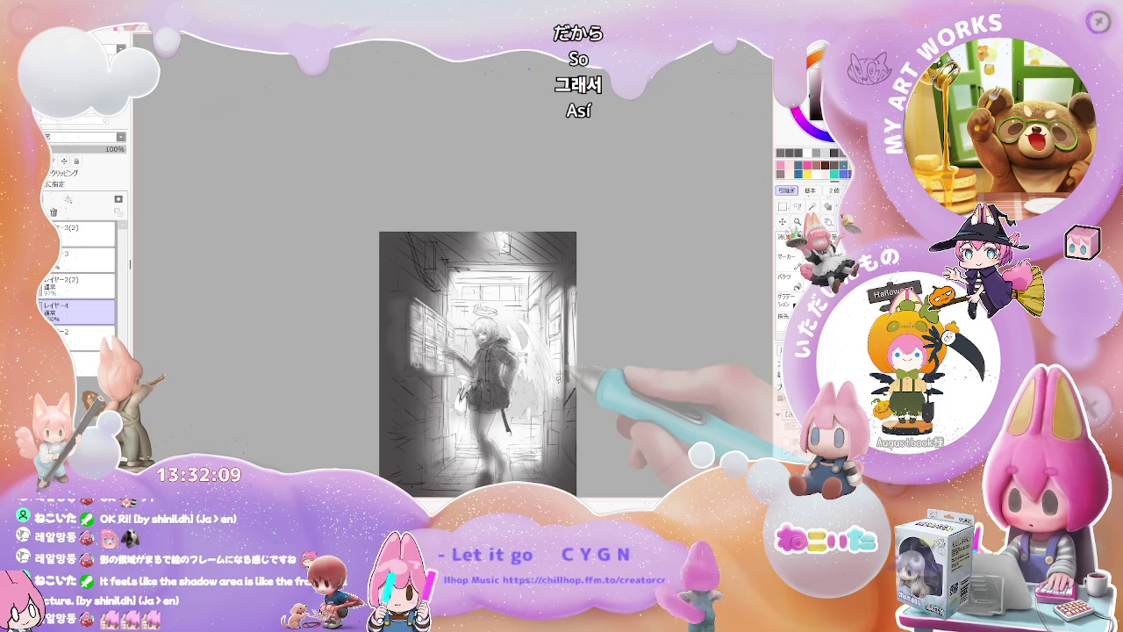
key(h)
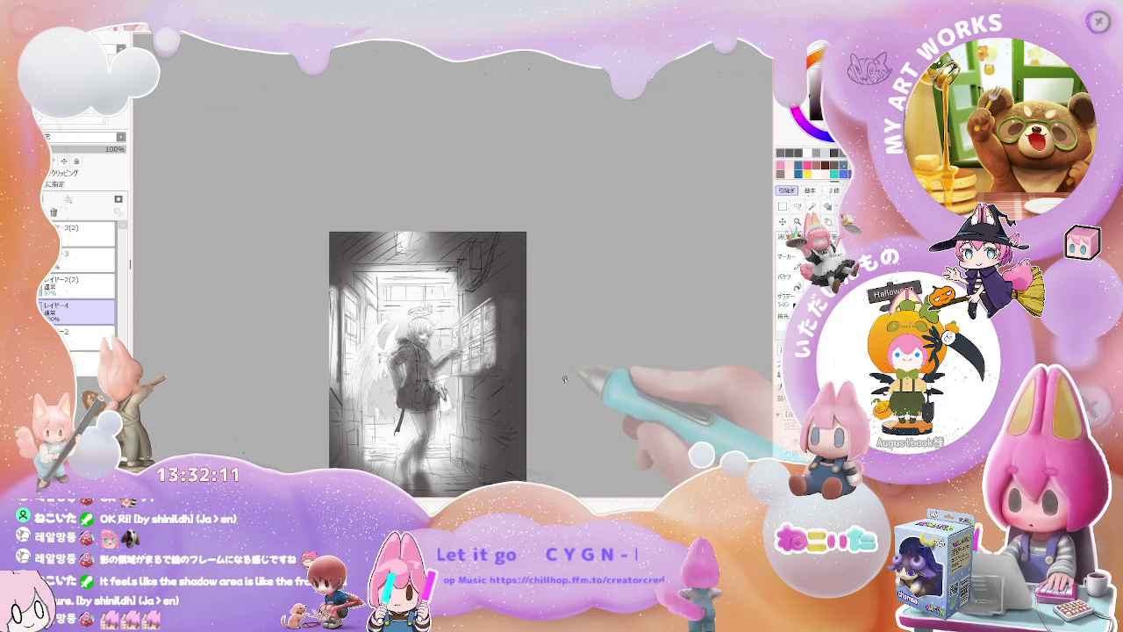
key(ctrl+plus)
key(ctrl+plus)
key(ctrl+plus)
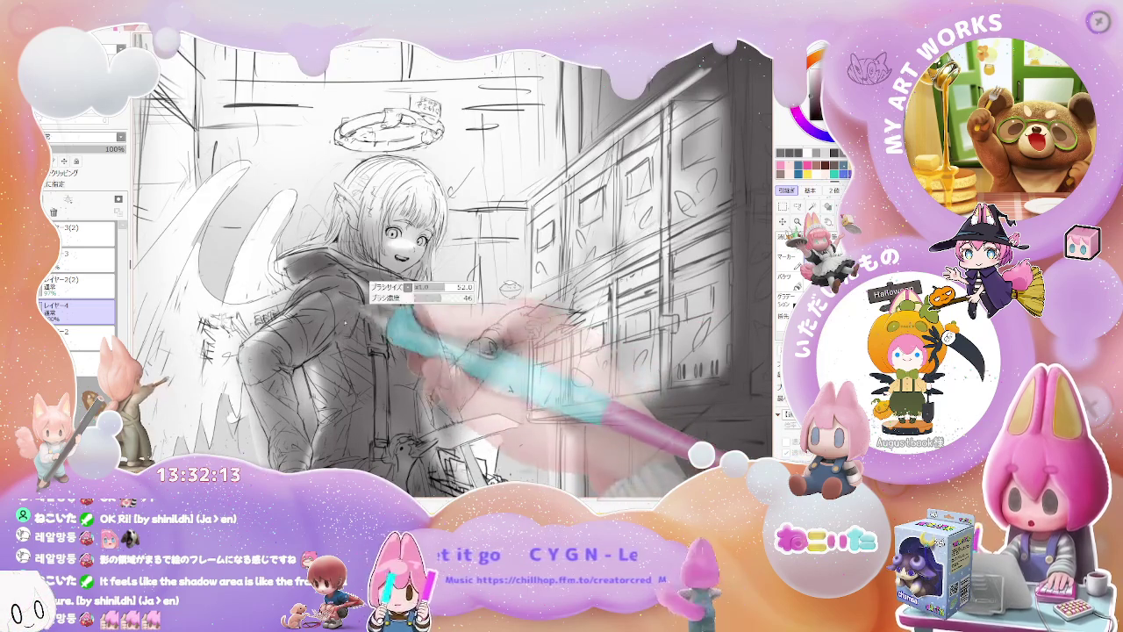
key(ctrl+minus)
mouse_move(534, 368)
mouse_down()
mouse_move(649, 394)
mouse_move(614, 377)
mouse_up()
key(ctrl+plus)
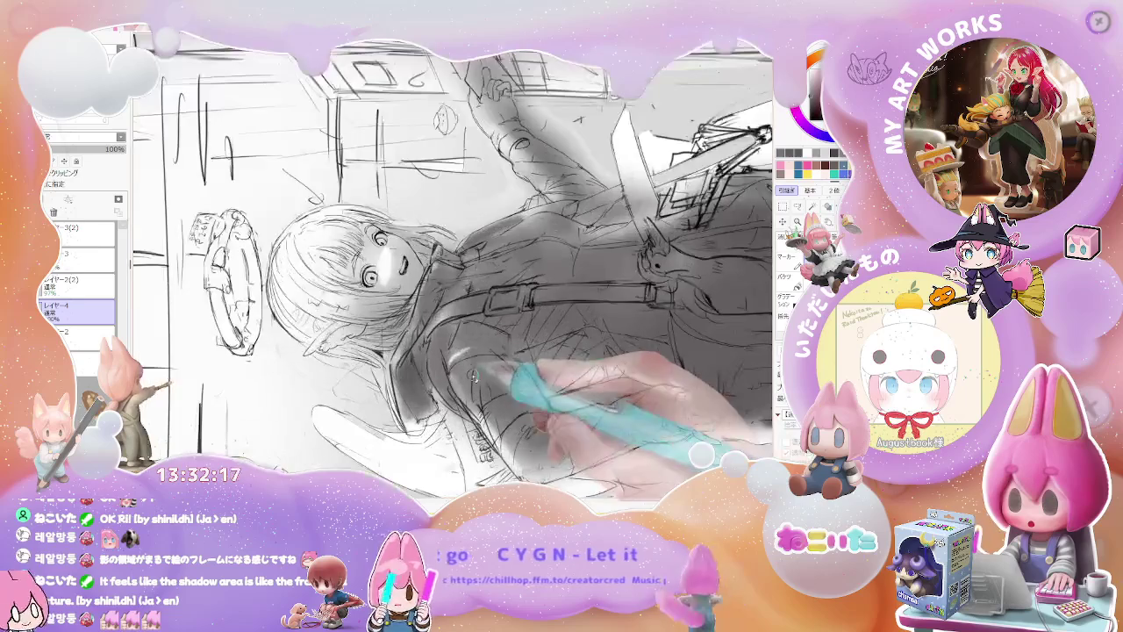
mouse_move(492, 351)
mouse_down()
mouse_move(501, 363)
mouse_move(589, 371)
mouse_move(552, 368)
mouse_up()
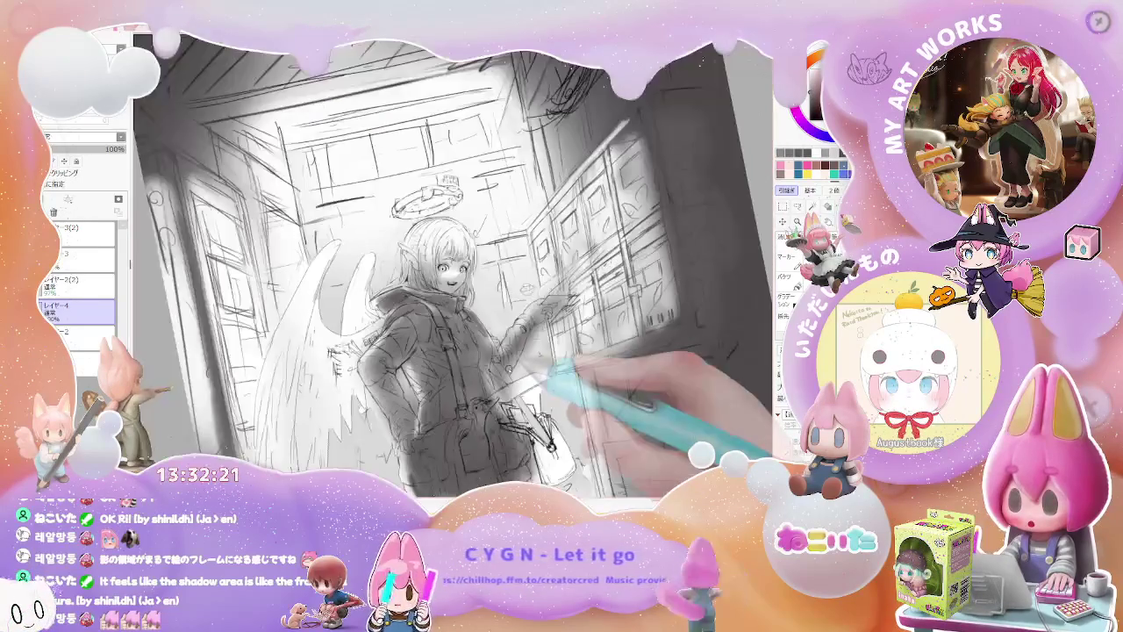
key(ctrl+minus)
key(ctrl+minus)
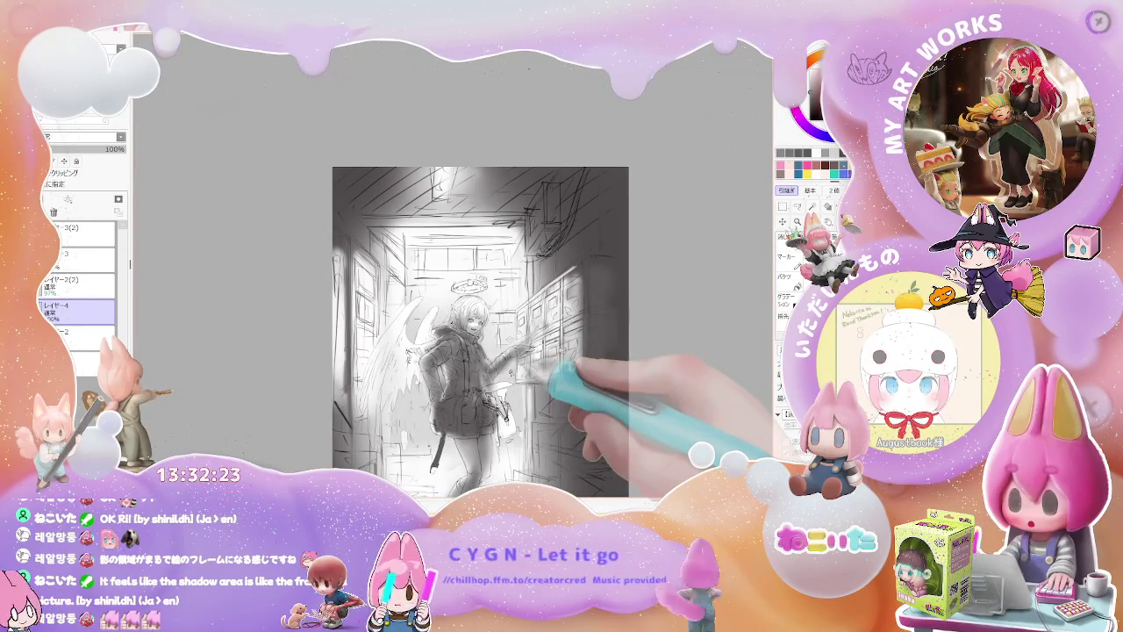
key(ctrl+plus)
key(ctrl+plus)
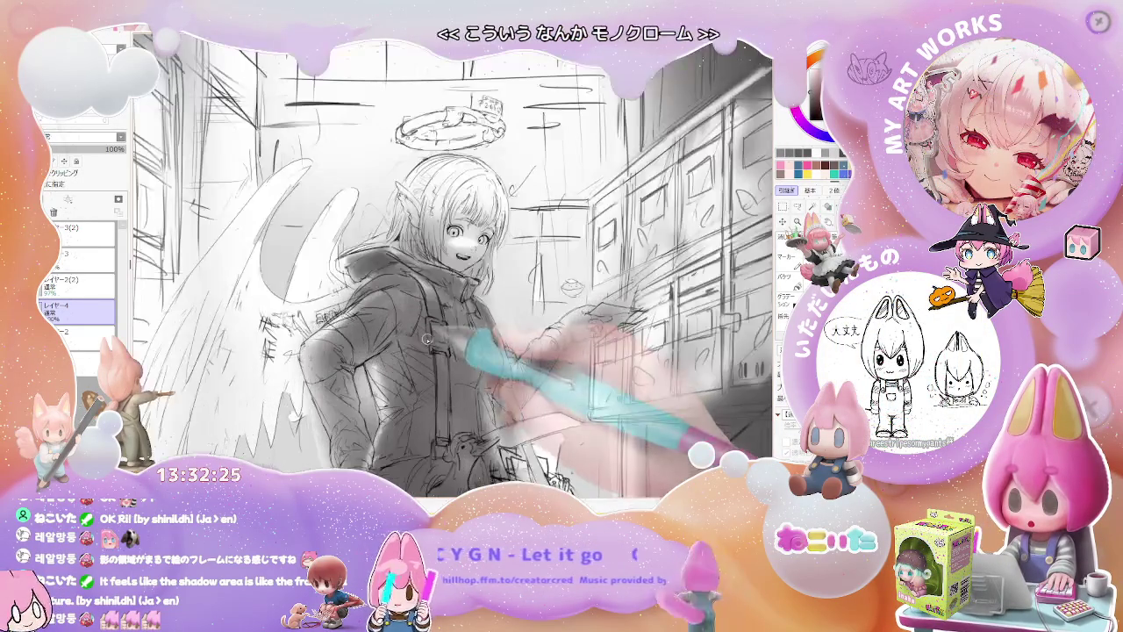
key(ctrl+minus)
key(ctrl+minus)
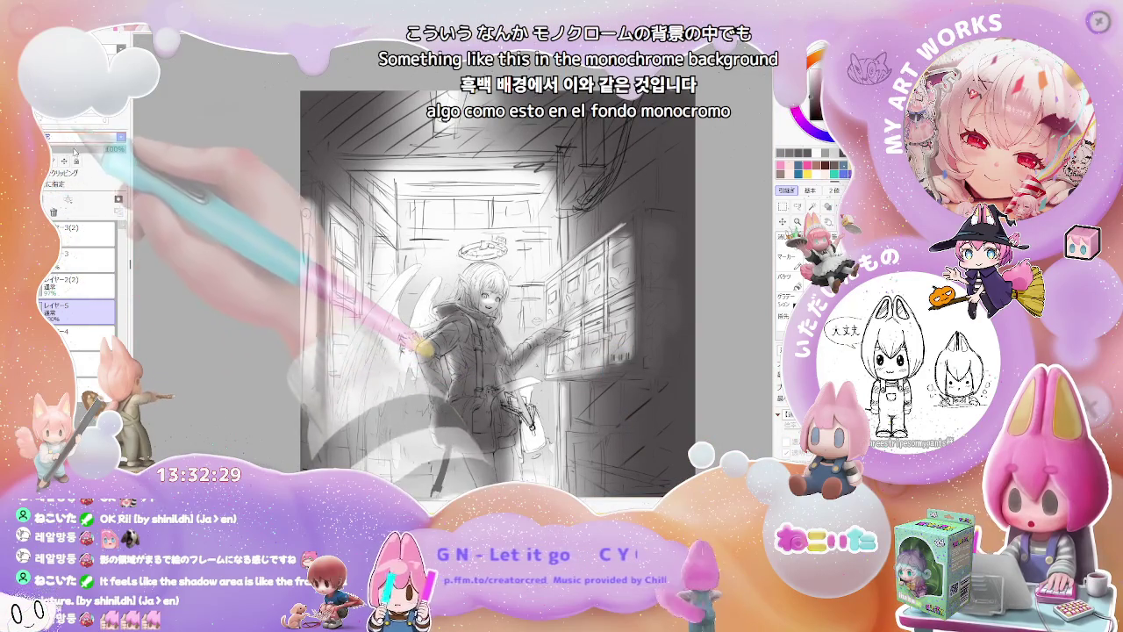
Step: Airbrush a soft blue tint over the whole scene, deepening it to a greyer teal
key(ctrl+minus)
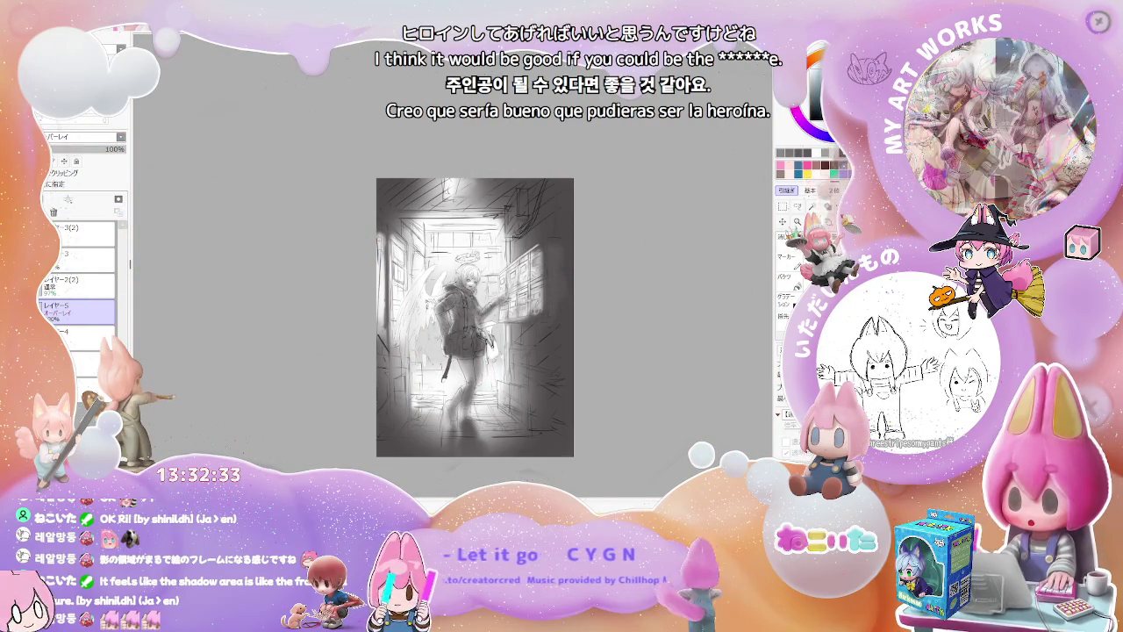
mouse_move(456, 172)
mouse_down()
mouse_move(533, 160)
mouse_move(533, 446)
mouse_up()
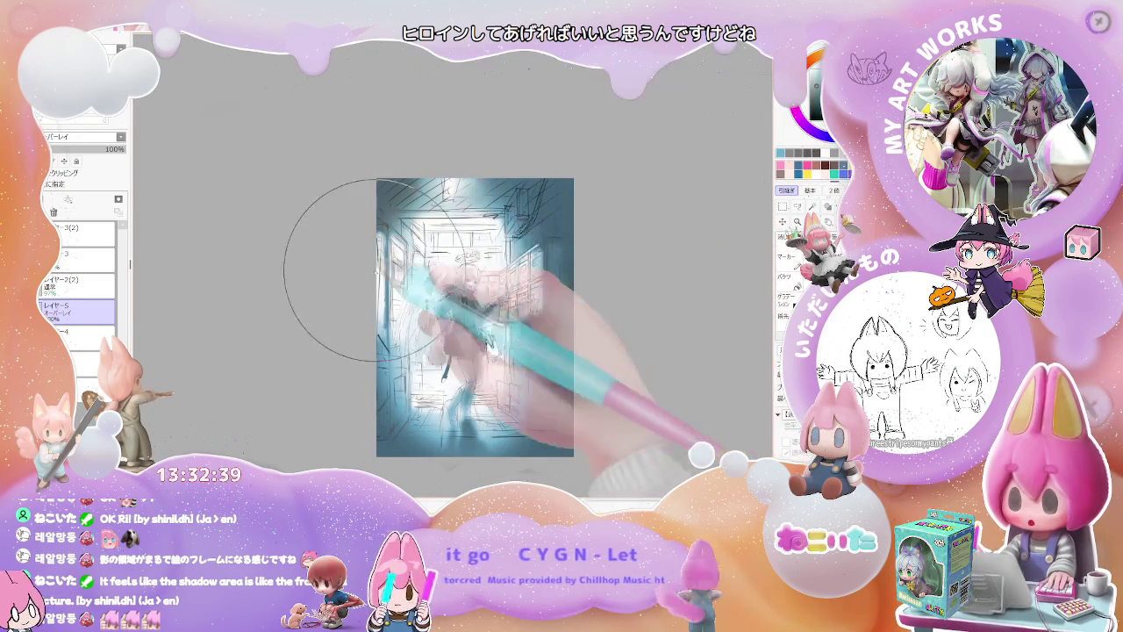
drag(451, 326, 535, 322)
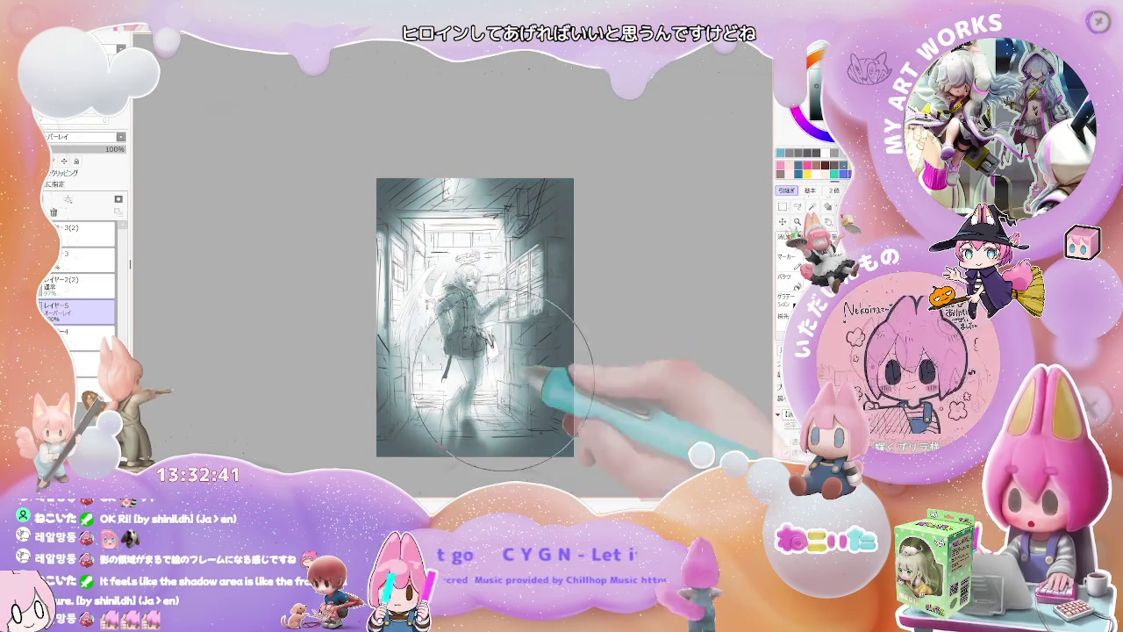
scroll(577, 371, up, 1)
scroll(576, 371, up, 2)
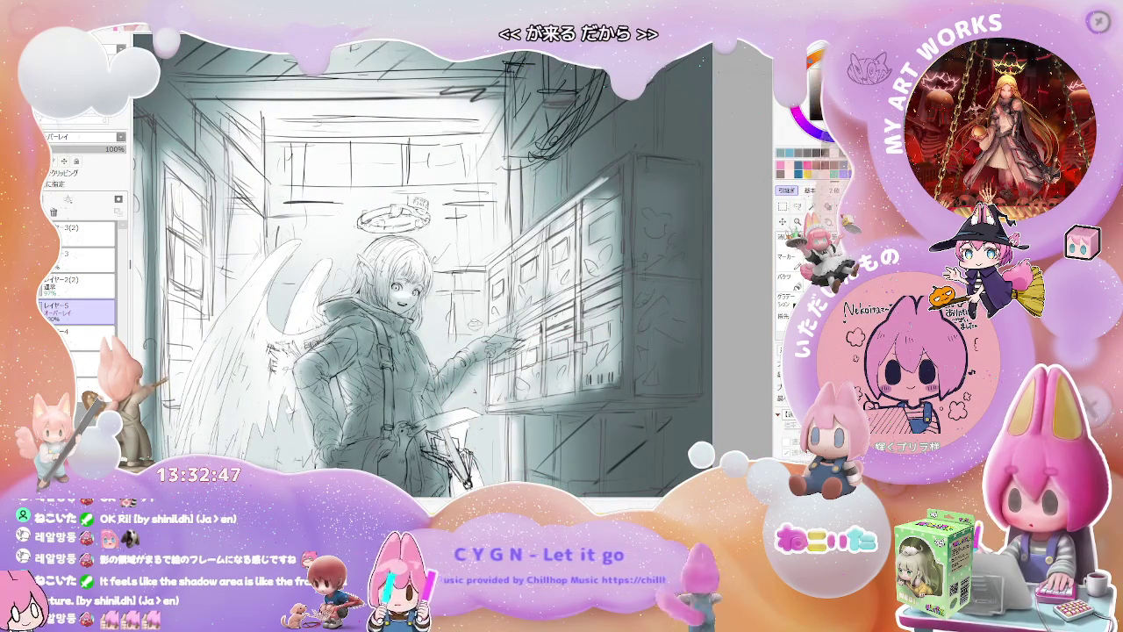
Step: Paint orange onto the girl's sleeve and shoulder on the overlay layer
mouse_move(303, 369)
mouse_down()
mouse_move(364, 334)
mouse_move(395, 421)
mouse_up()
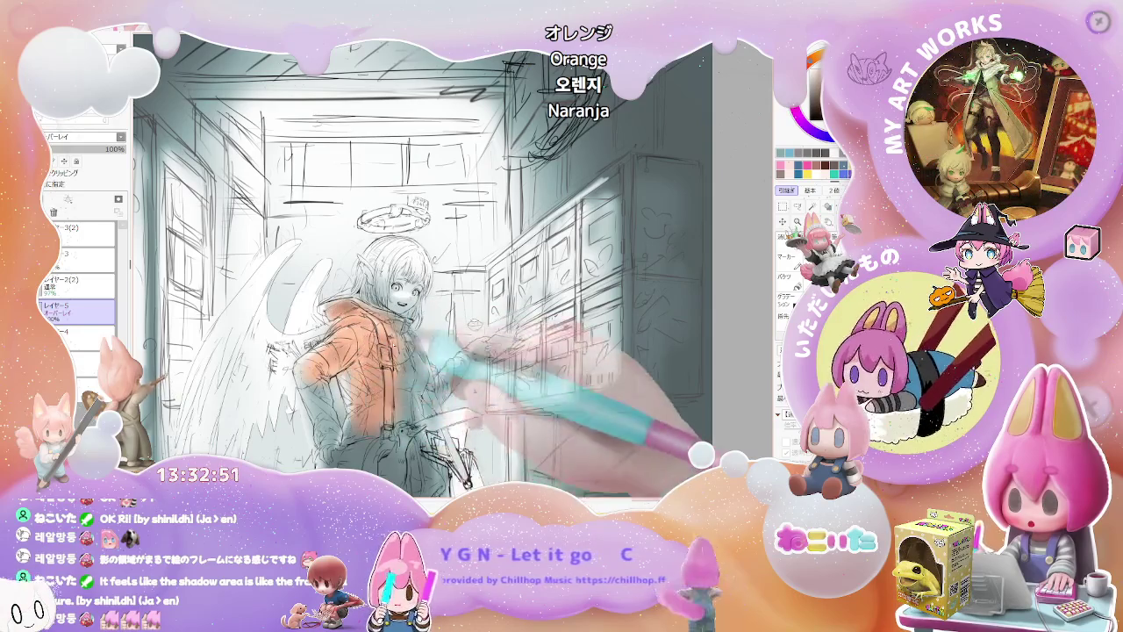
key(minus)
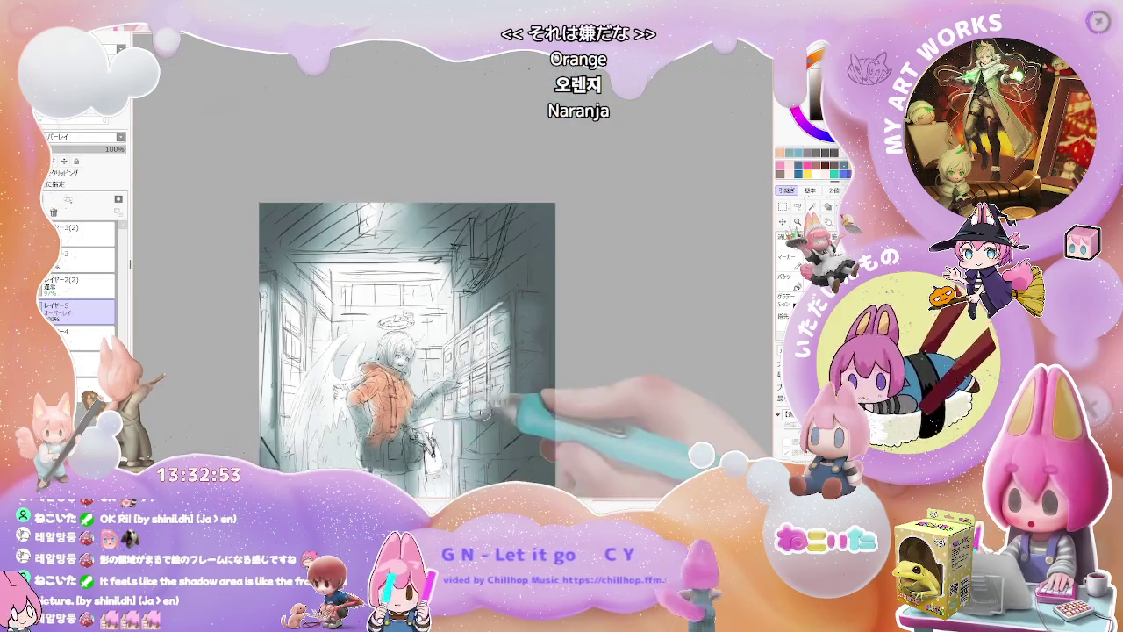
drag(531, 426, 490, 295)
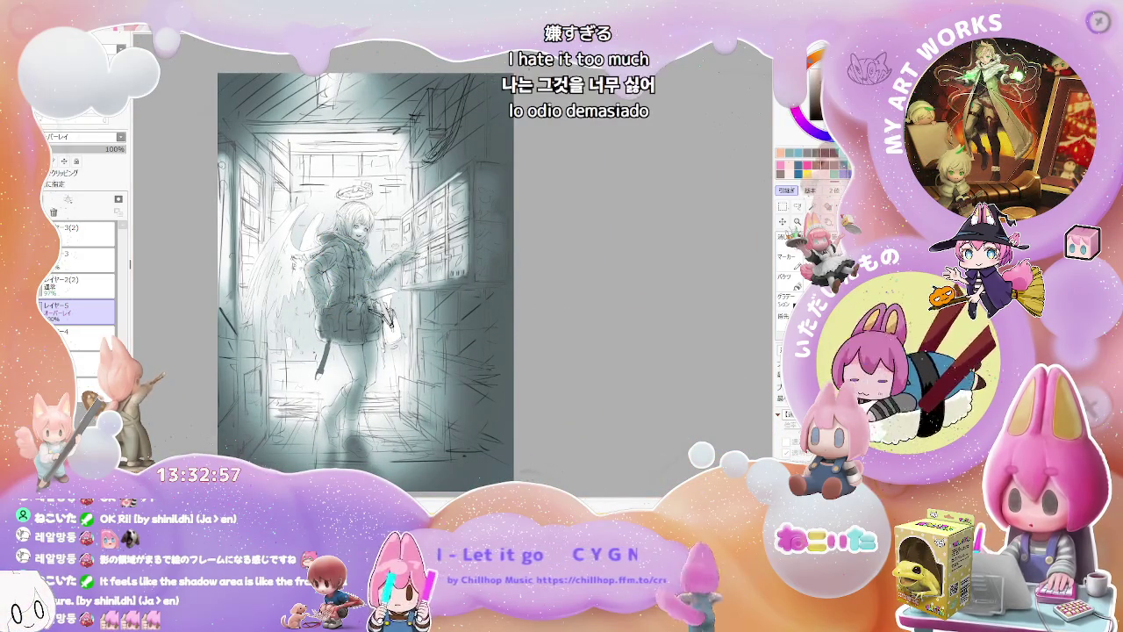
scroll(314, 253, up, 2)
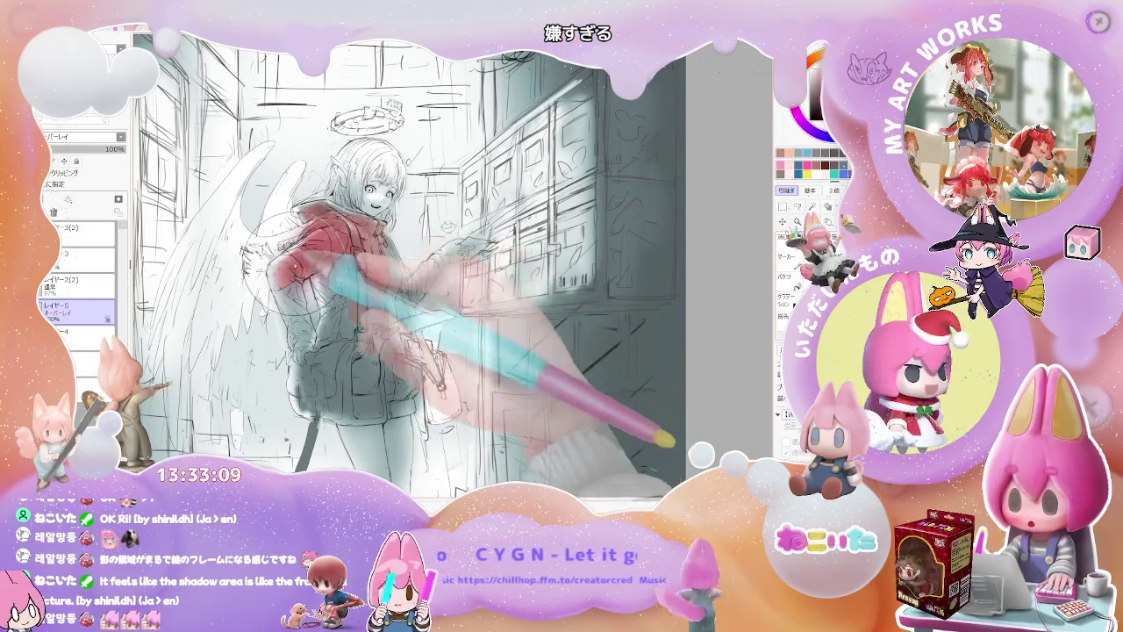
Step: Spread red over the jacket's torso and check the whole illustration
drag(299, 237, 369, 342)
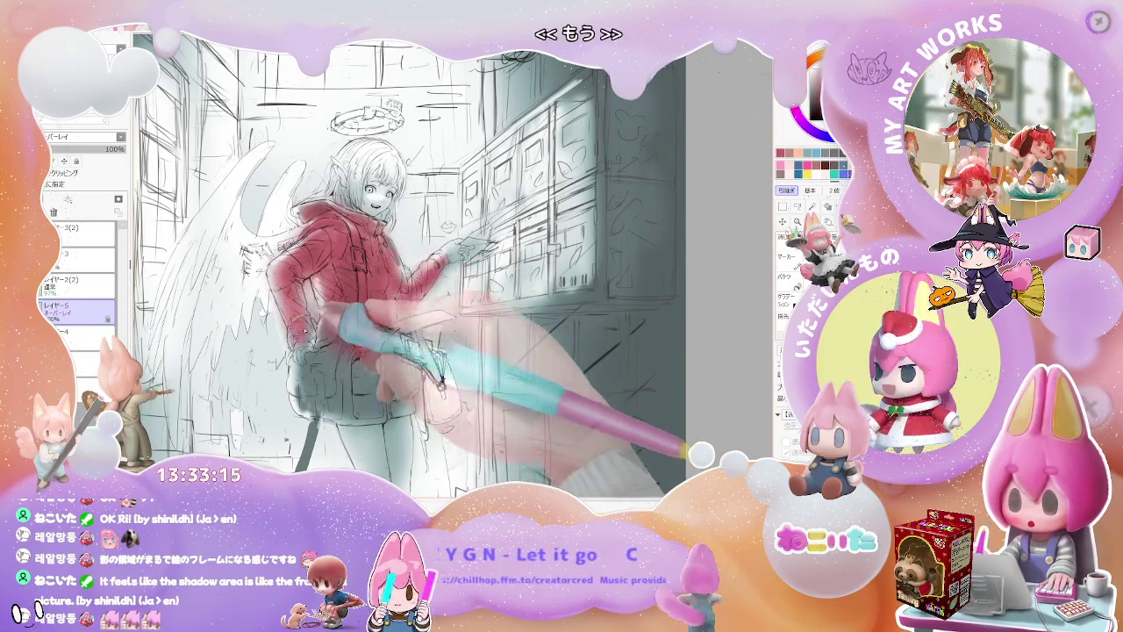
key(ctrl+minus)
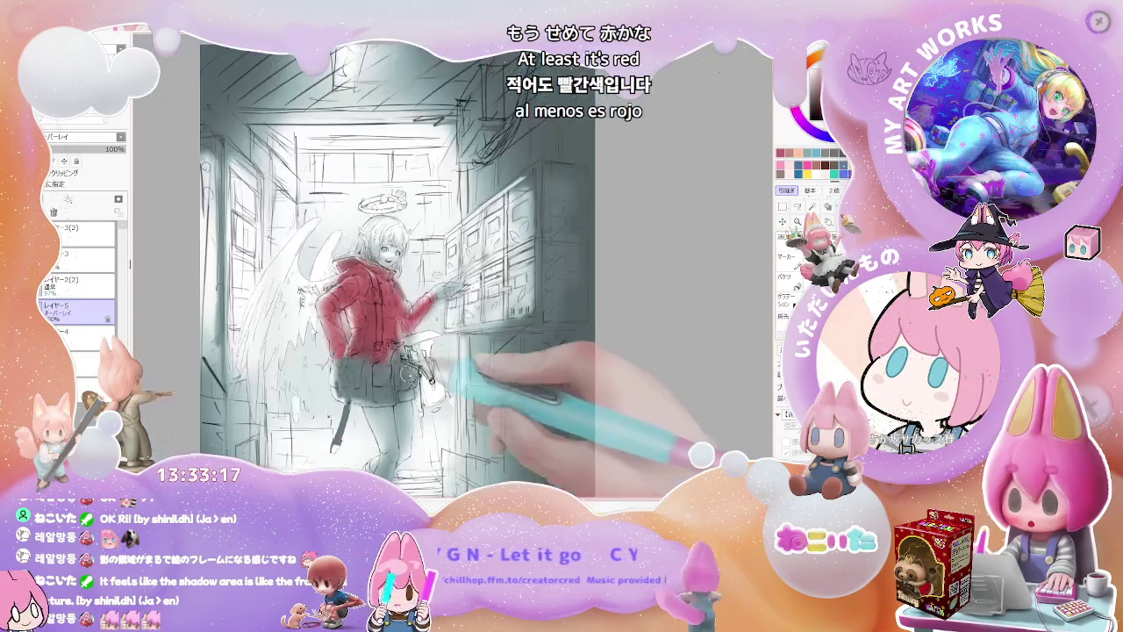
key(ctrl+plus)
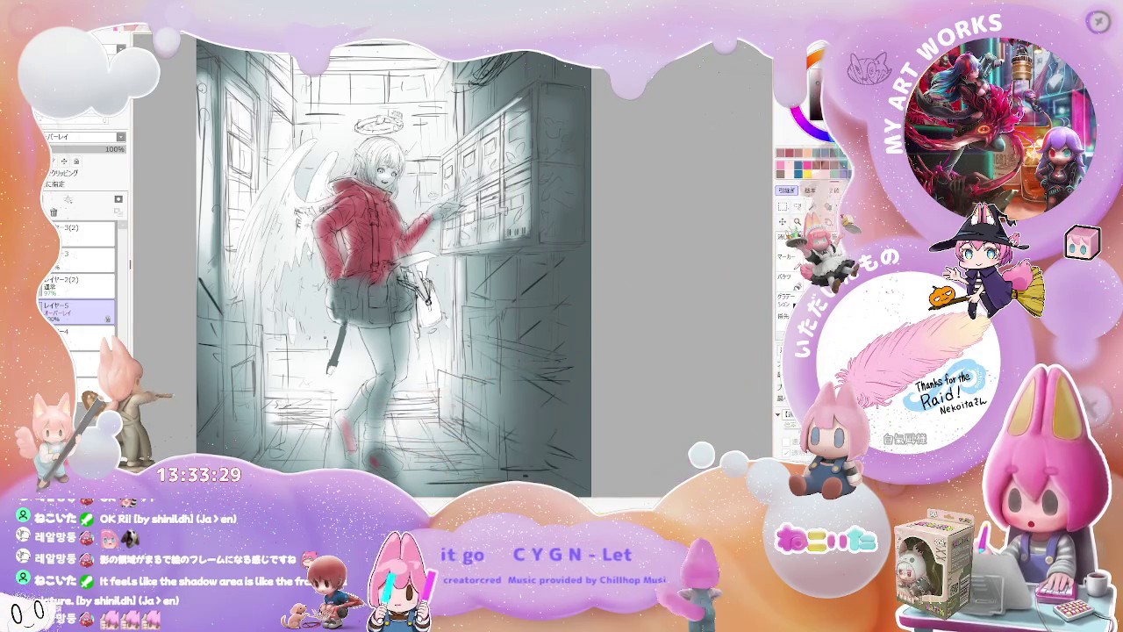
Step: Add denser red shading on the jacket's left side
scroll(329, 215, up, 2)
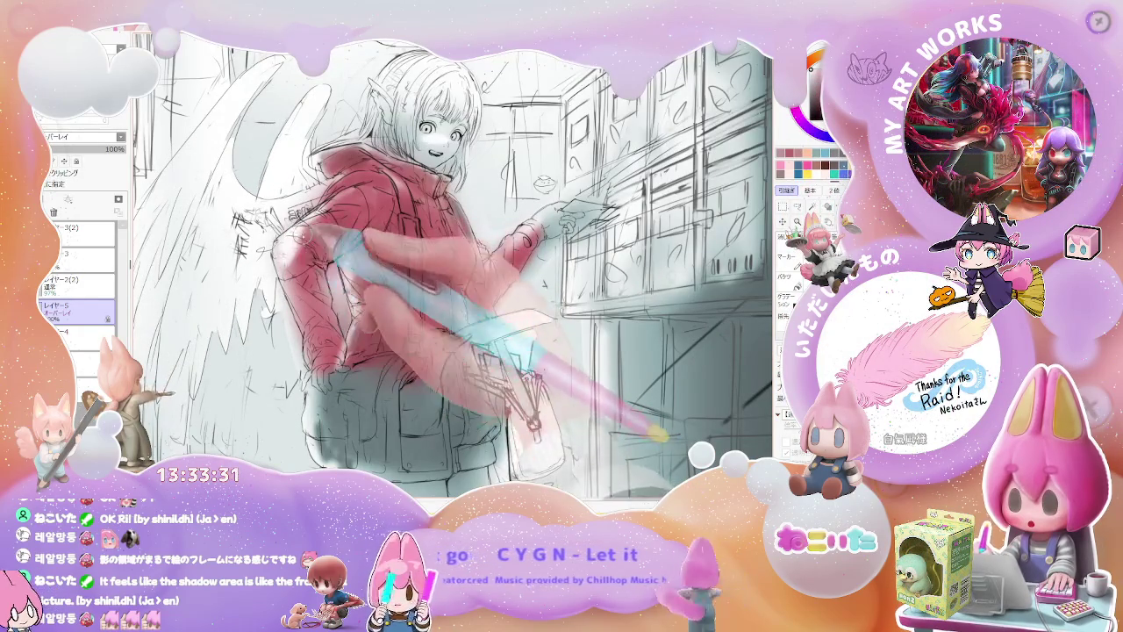
drag(336, 227, 353, 223)
scroll(352, 225, down, 2)
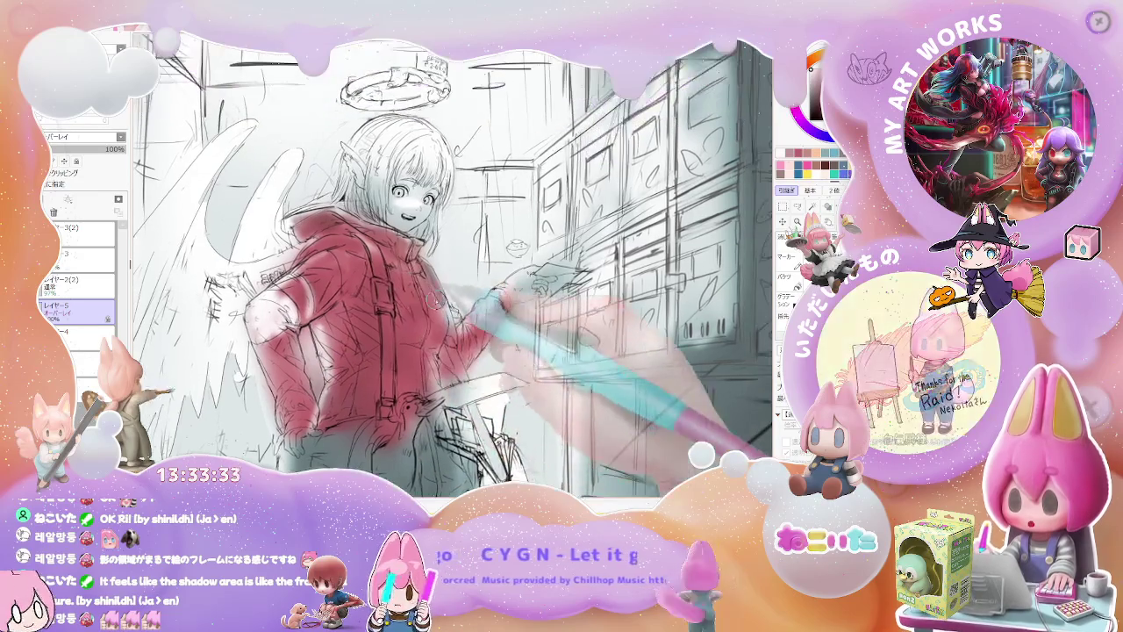
scroll(409, 257, down, 2)
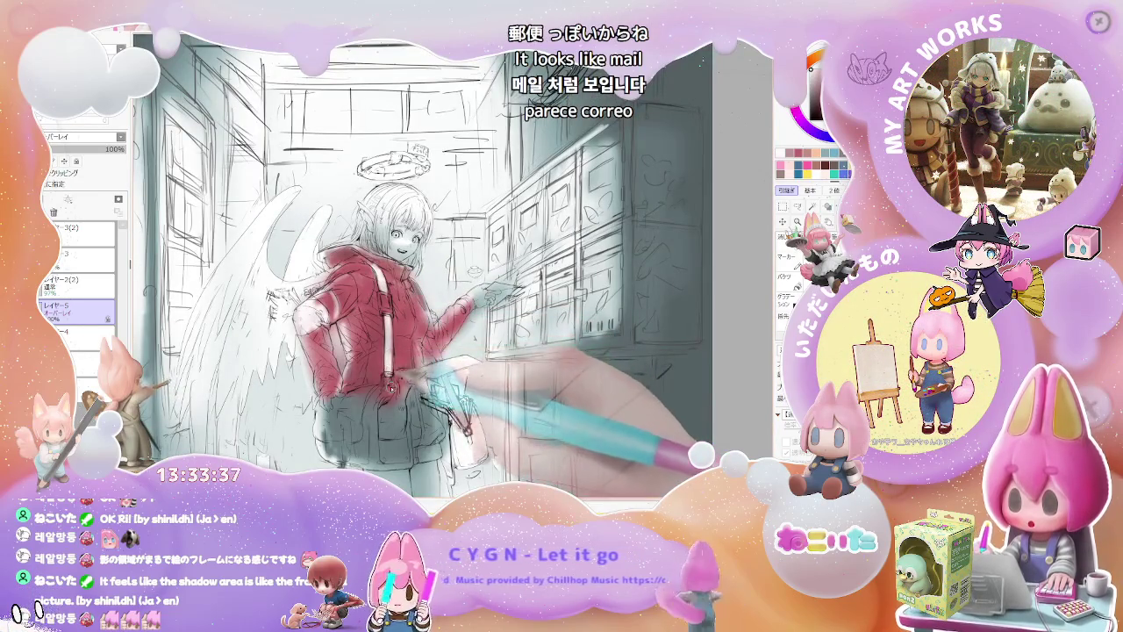
scroll(405, 272, down, 2)
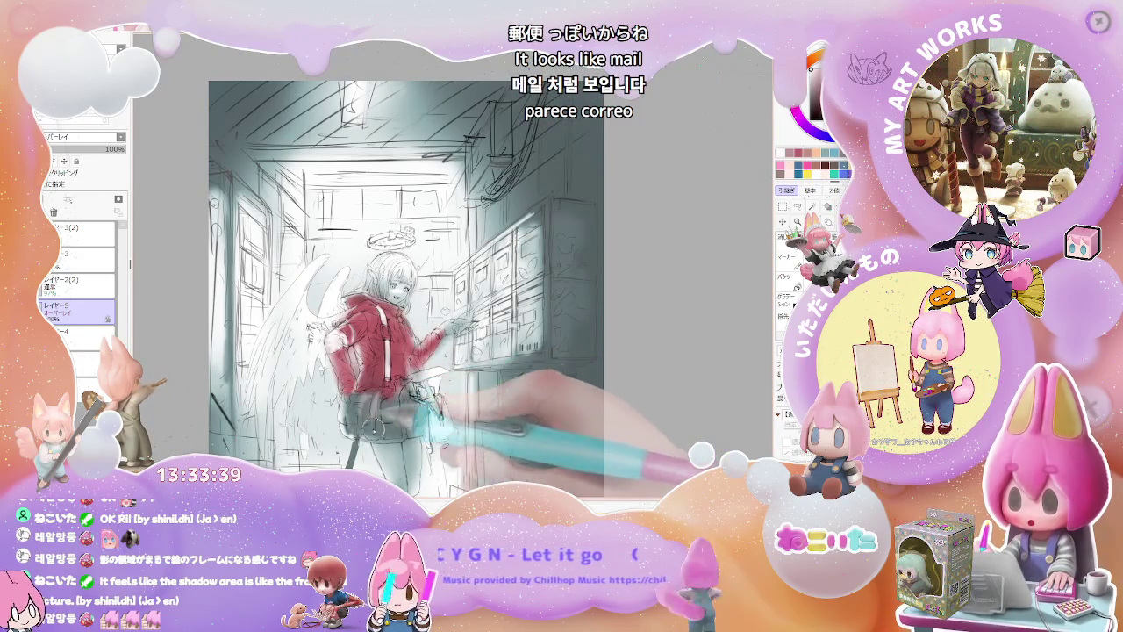
scroll(413, 357, up, 2)
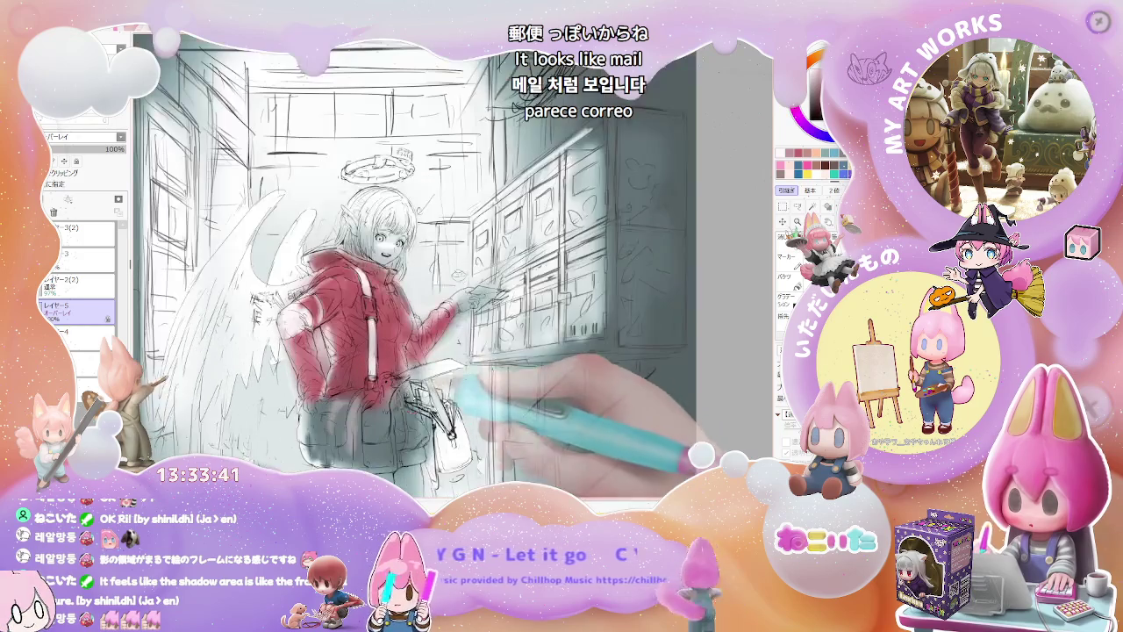
scroll(407, 406, up, 2)
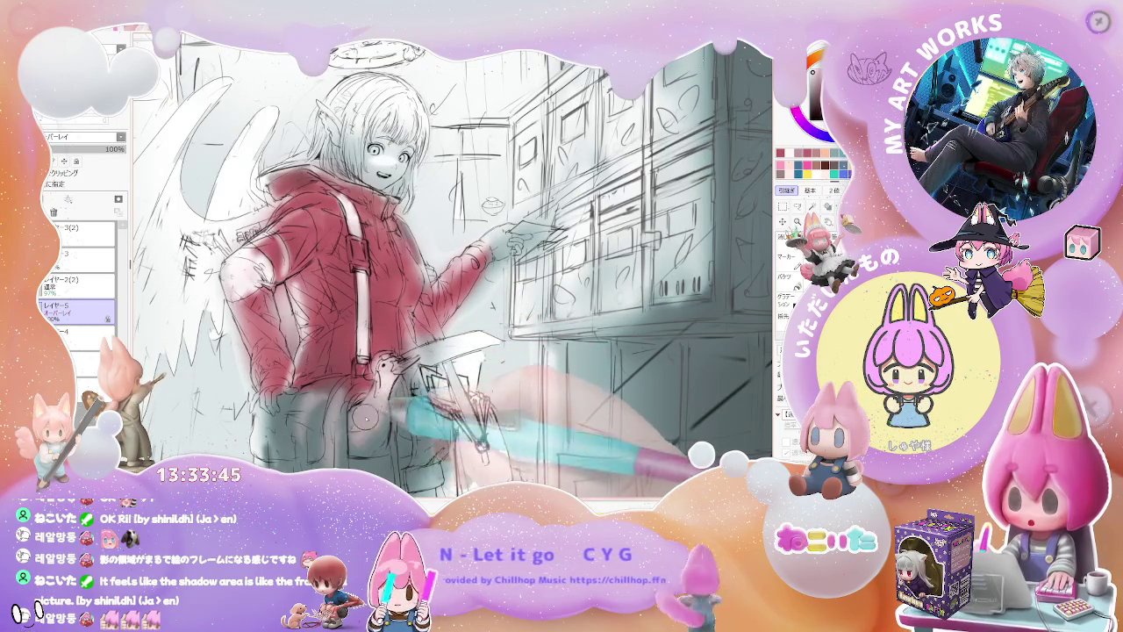
scroll(387, 319, down, 1)
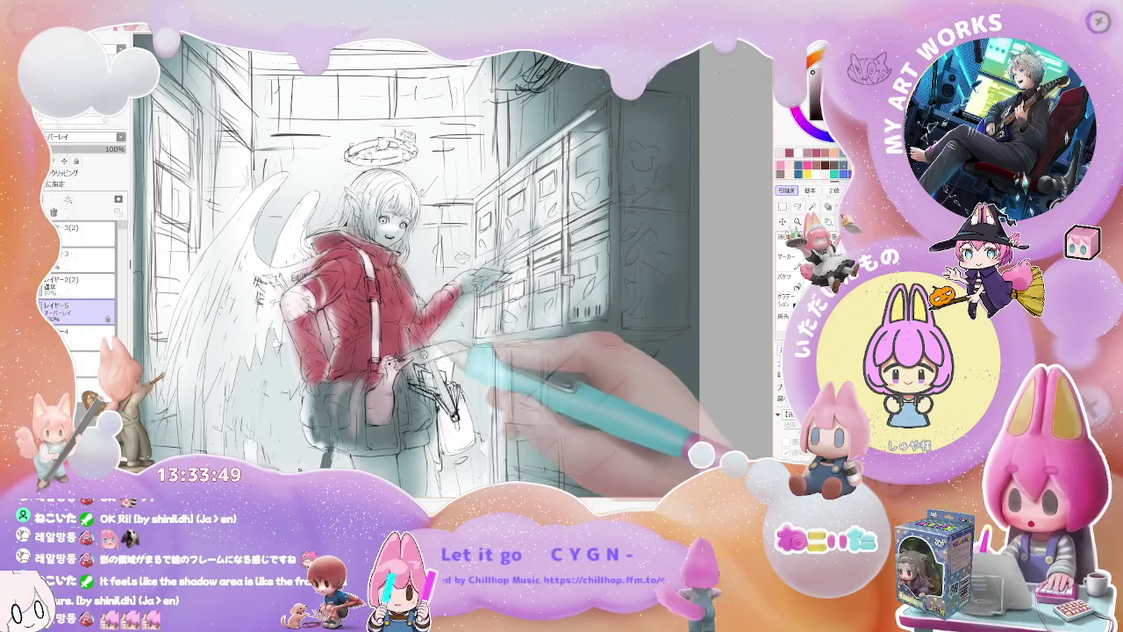
scroll(387, 318, down, 1)
Step: Zoom out over the drawing and rotate the canvas view about 35° counterclockwise
key(Delete)
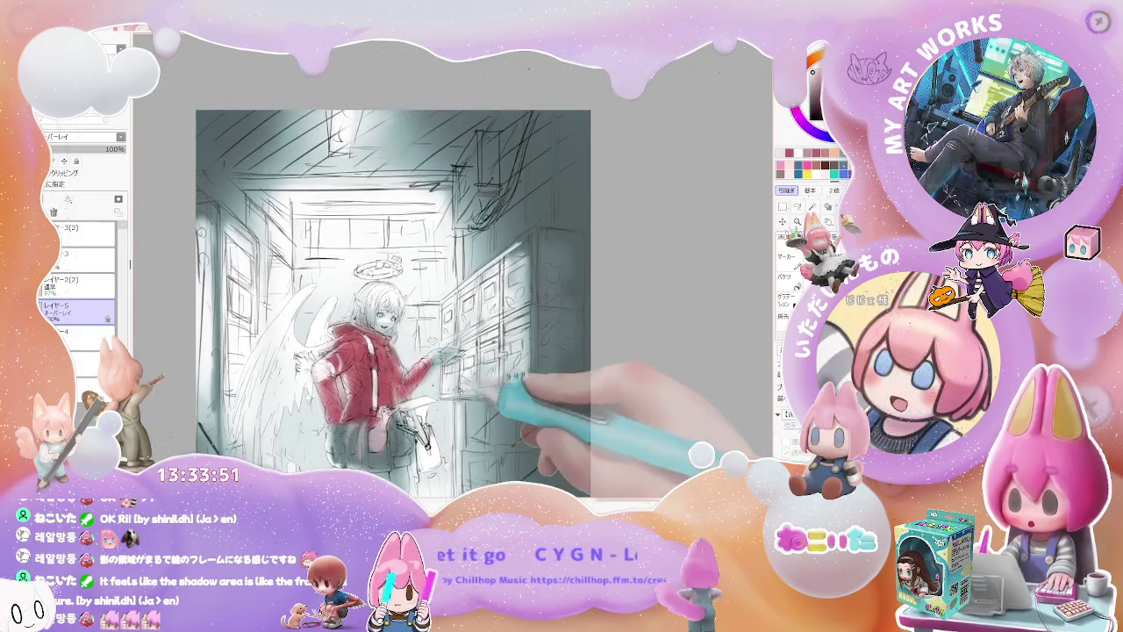
scroll(387, 319, up, 1)
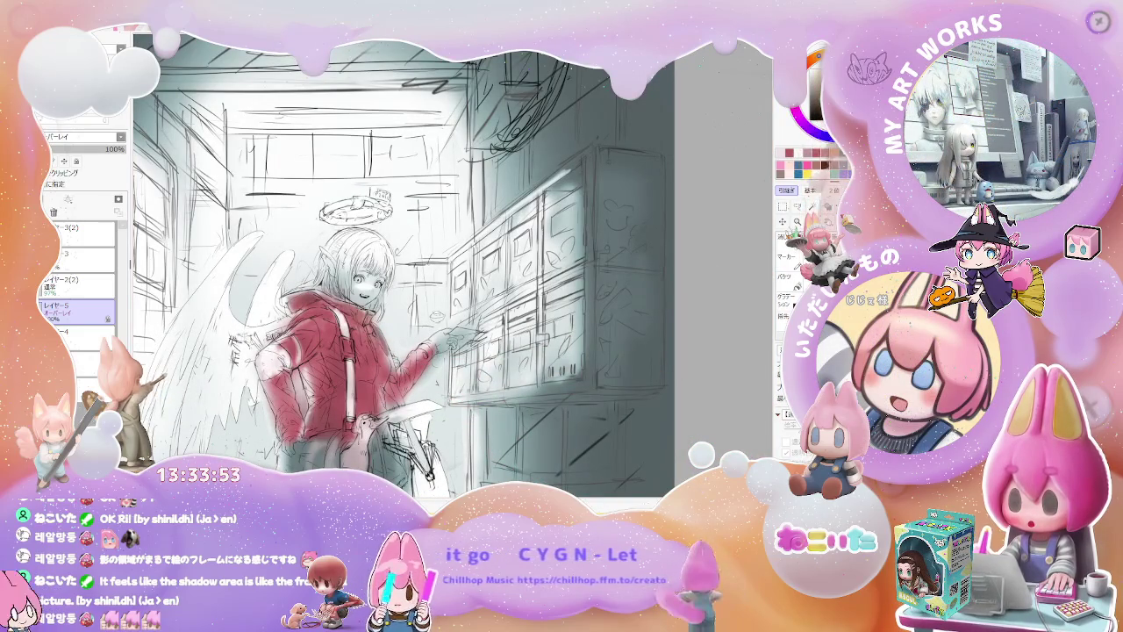
scroll(369, 274, up, 1)
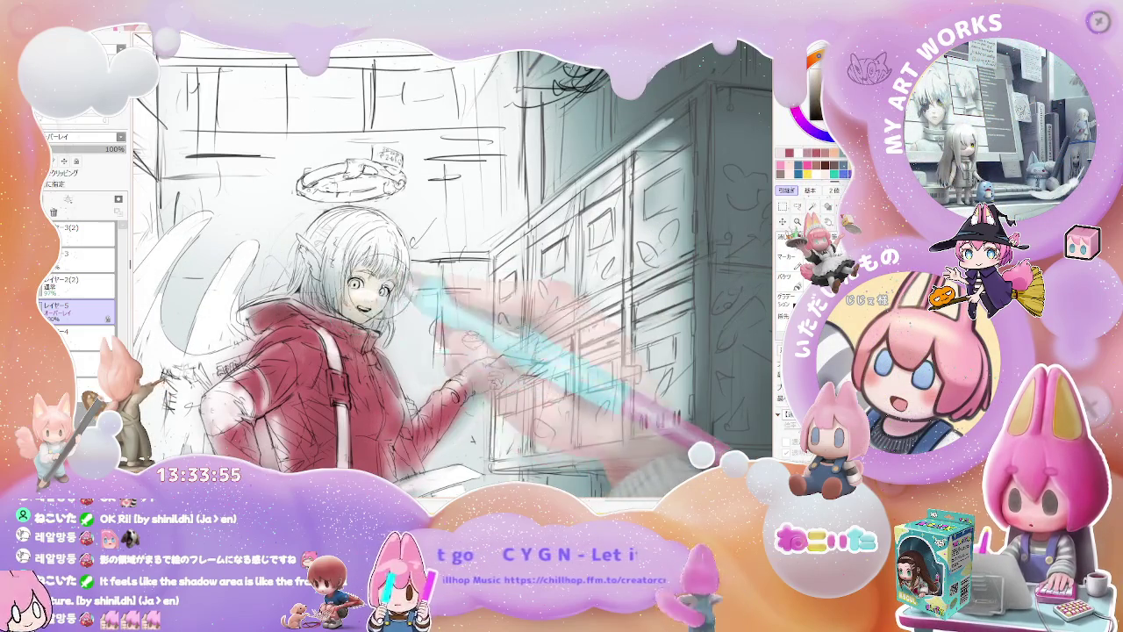
scroll(452, 263, down, 1)
scroll(452, 263, down, 1)
scroll(452, 263, up, 1)
scroll(452, 264, up, 1)
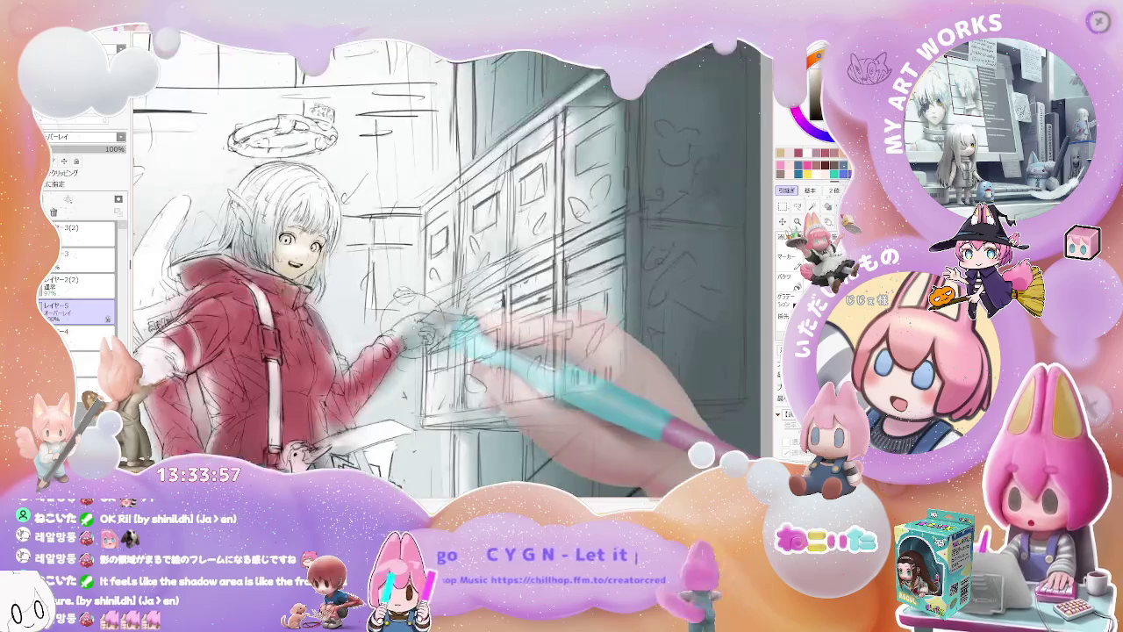
scroll(410, 331, down, 1)
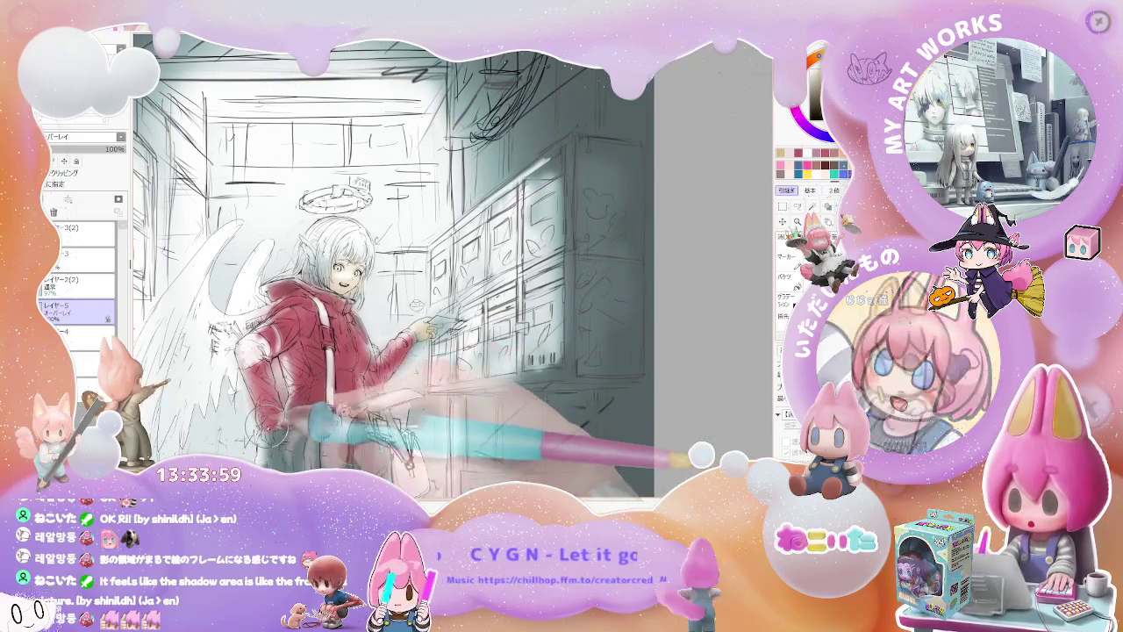
scroll(524, 383, down, 1)
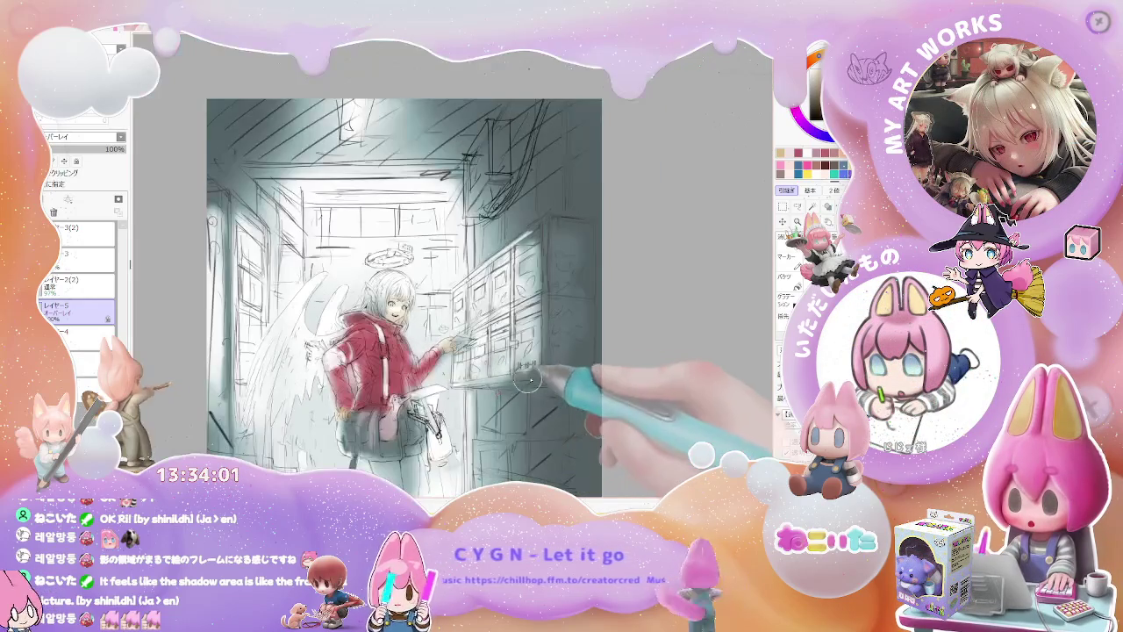
scroll(534, 383, down, 1)
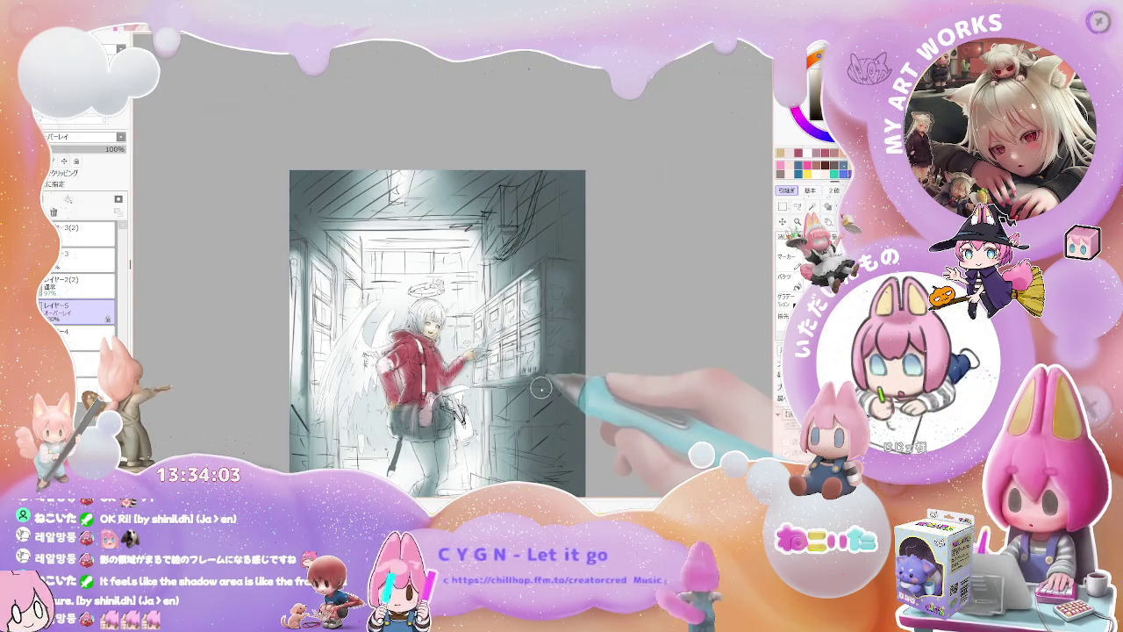
scroll(541, 389, up, 1)
scroll(540, 388, up, 1)
key(Delete)
key(Delete)
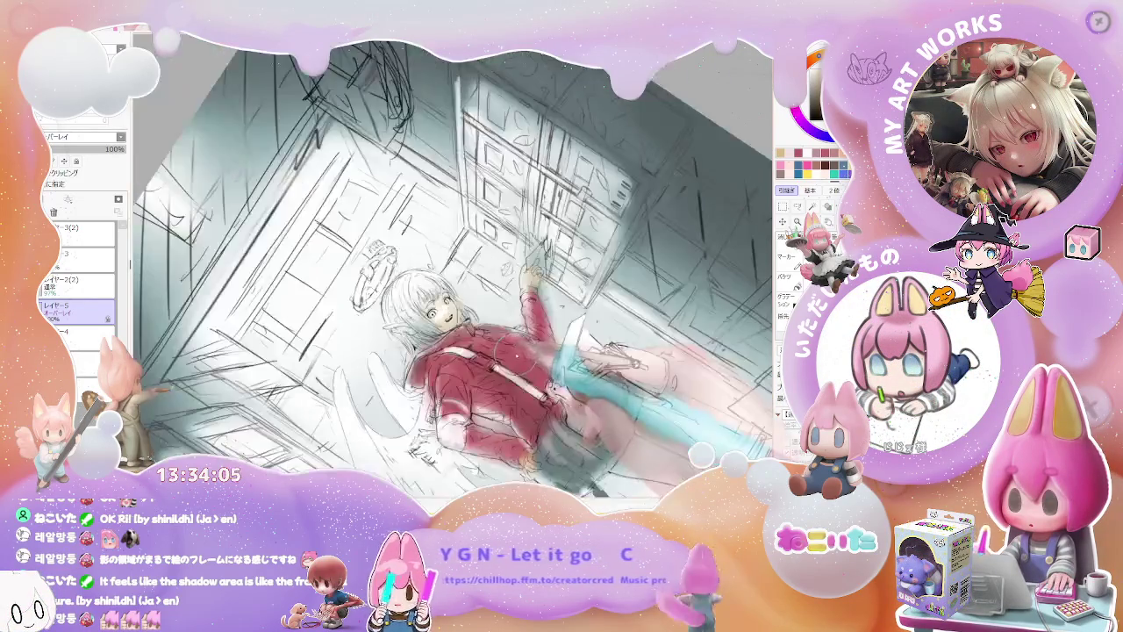
scroll(513, 359, up, 2)
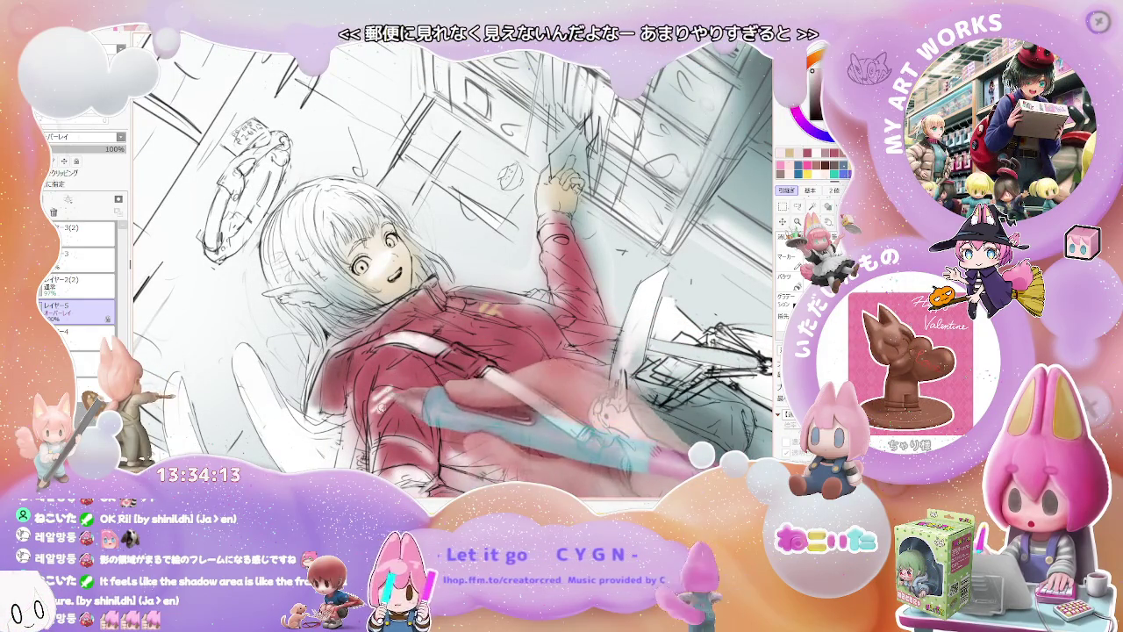
scroll(451, 264, down, 1)
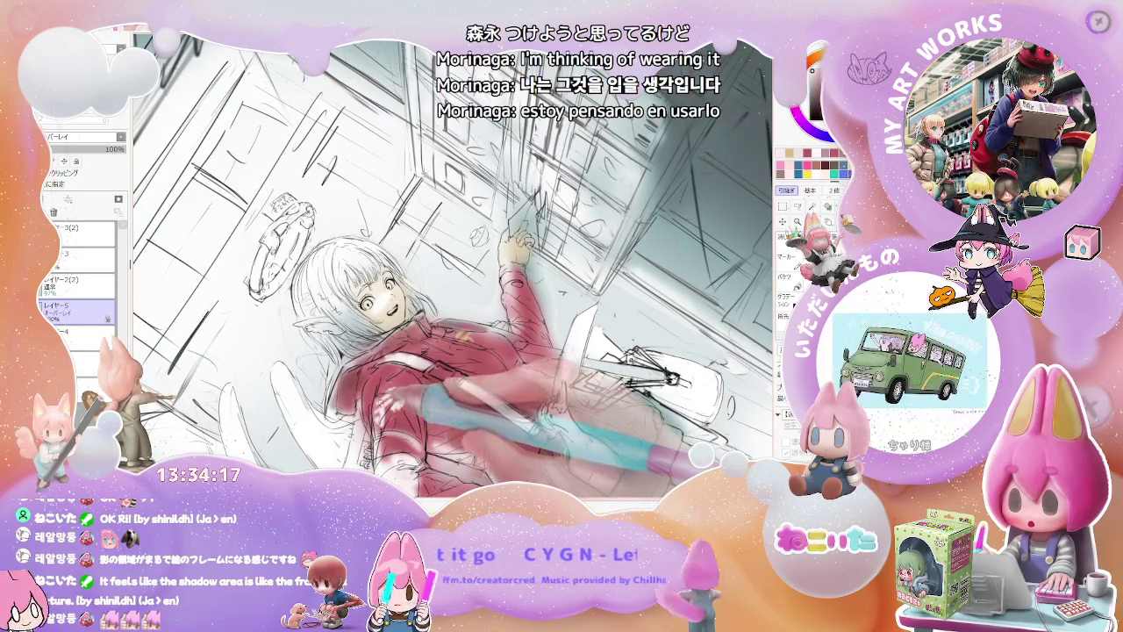
key(Delete)
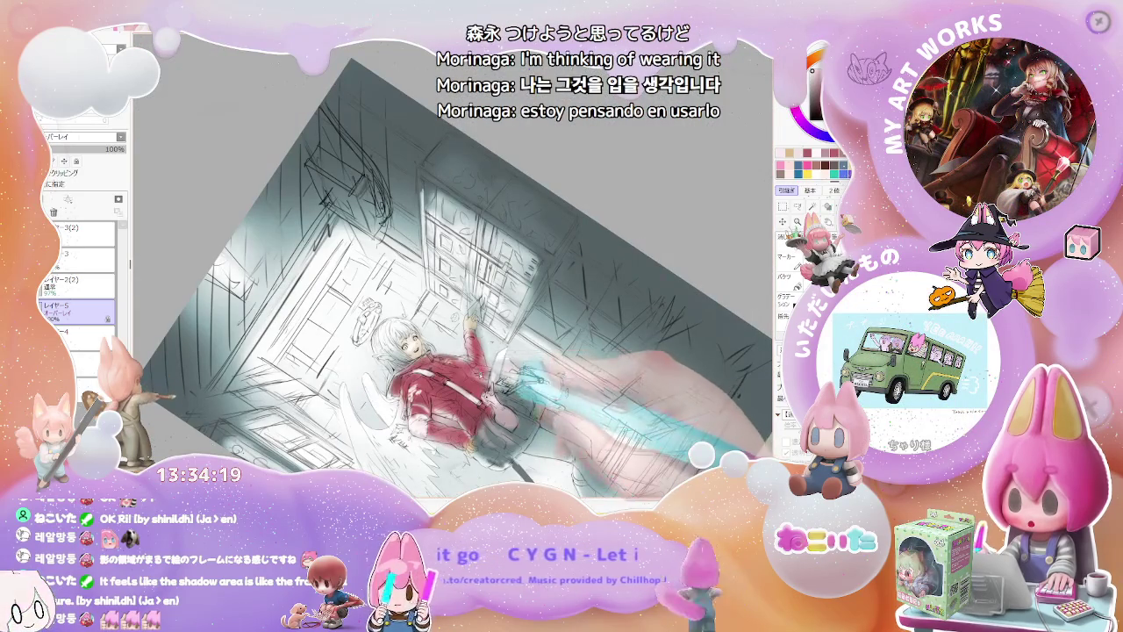
key(Delete)
scroll(456, 263, up, 5)
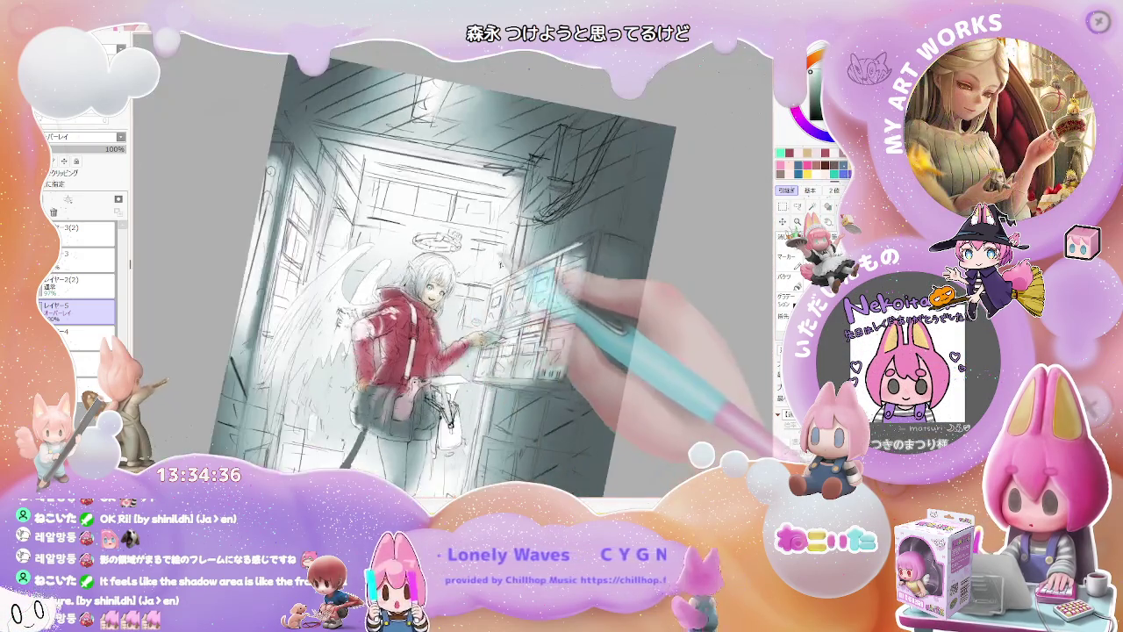
drag(562, 290, 614, 263)
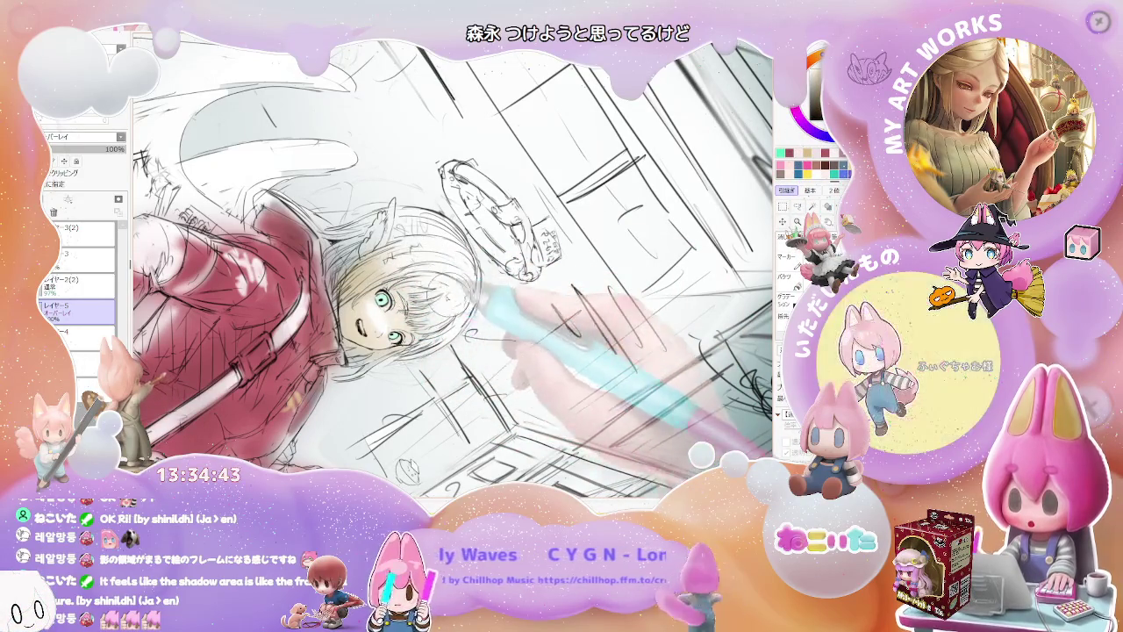
key(ctrl+minus)
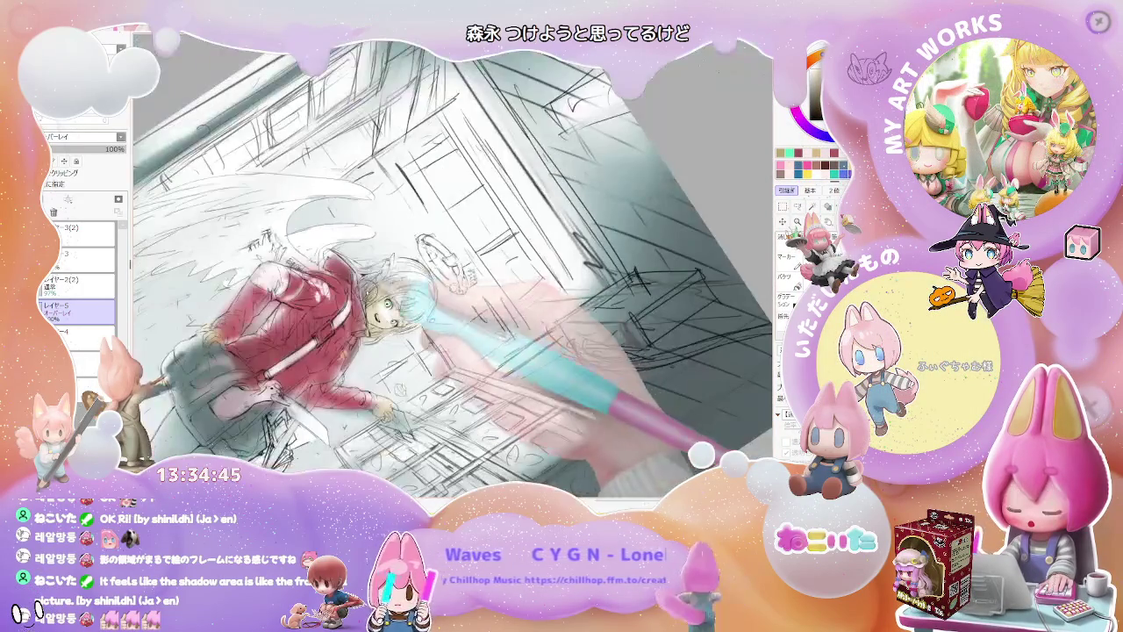
key(Home)
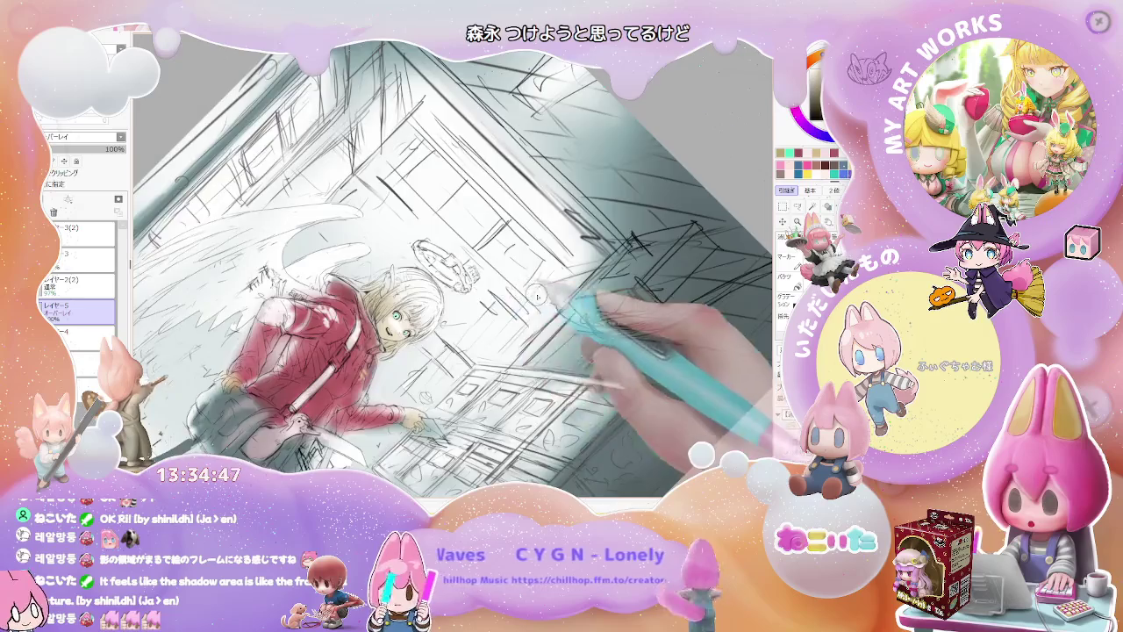
key(ctrl+minus)
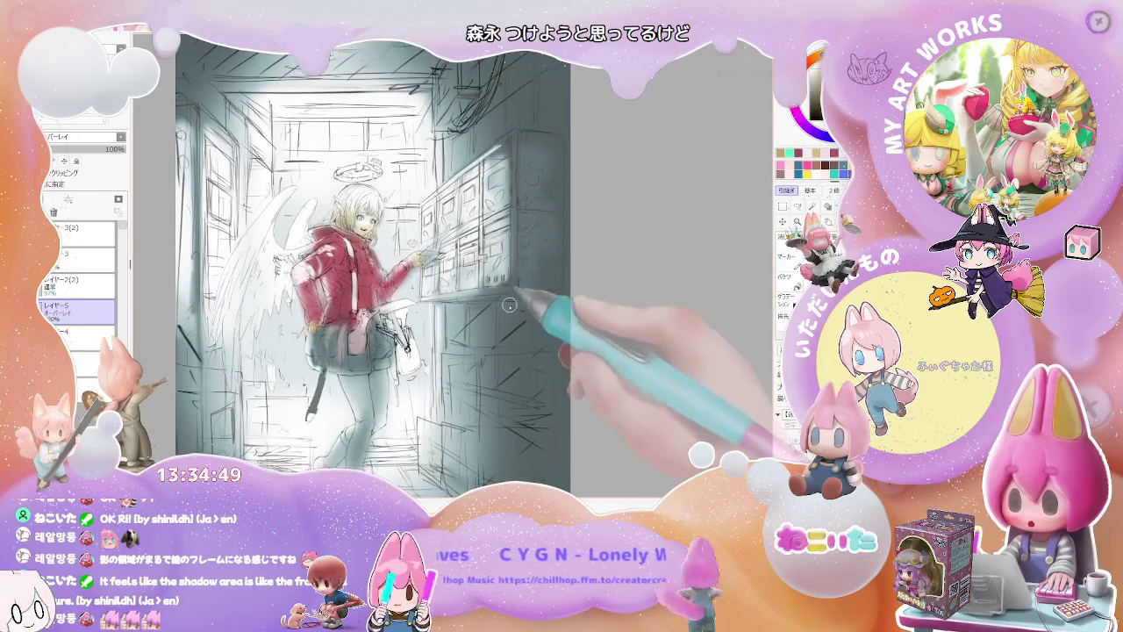
key(ctrl+plus)
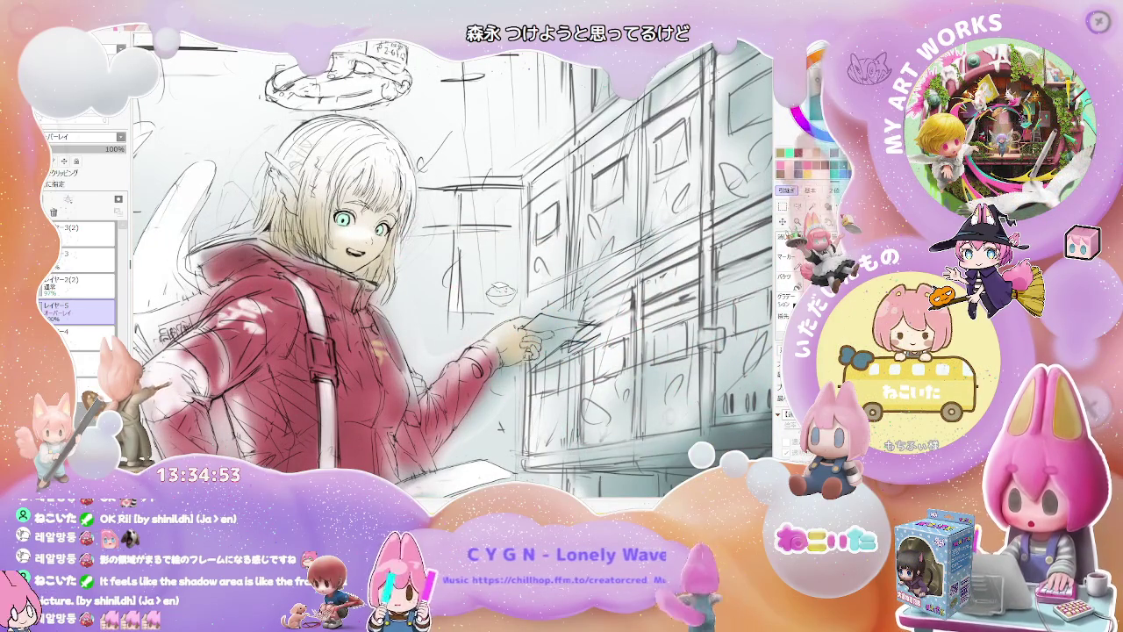
key(bracketright)
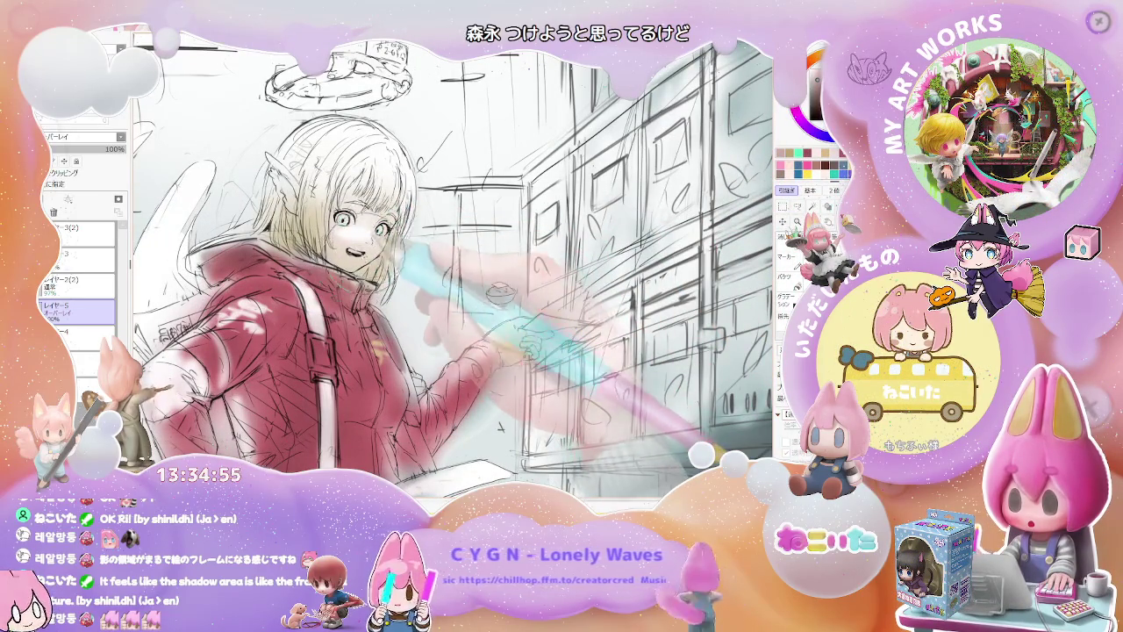
key(ctrl+minus)
key(ctrl+plus)
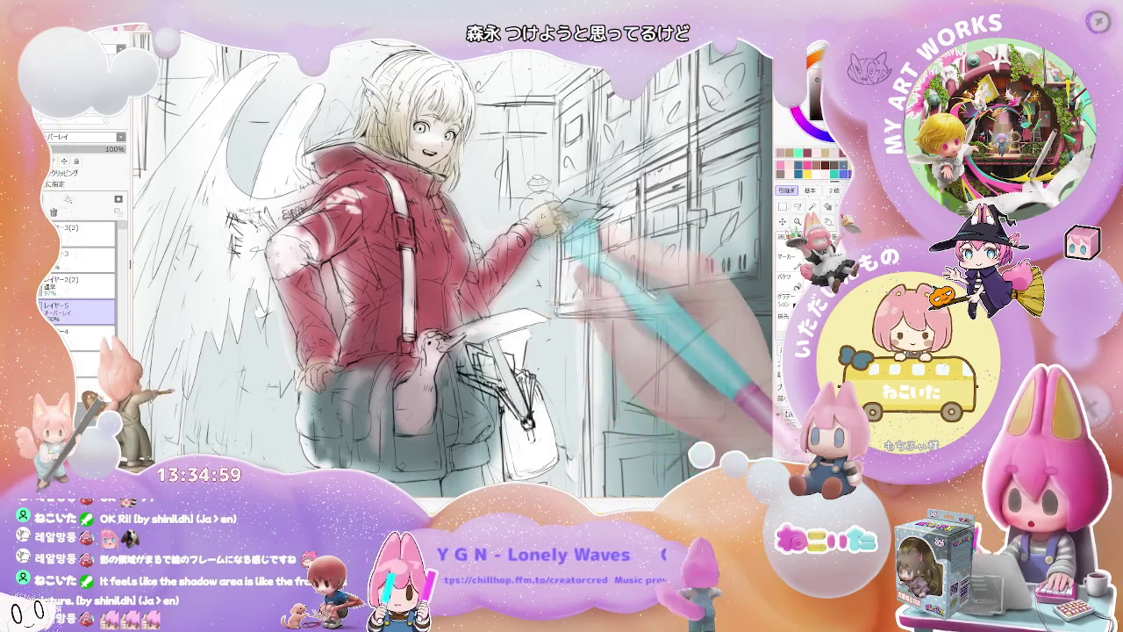
key(ctrl+minus)
key(ctrl+minus)
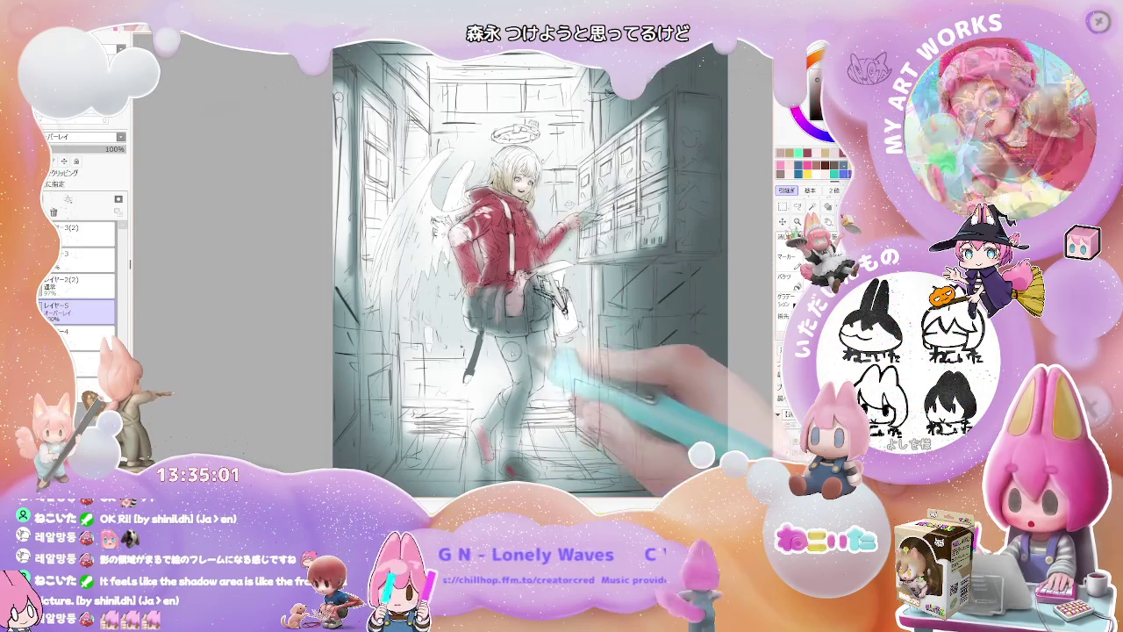
drag(561, 368, 502, 368)
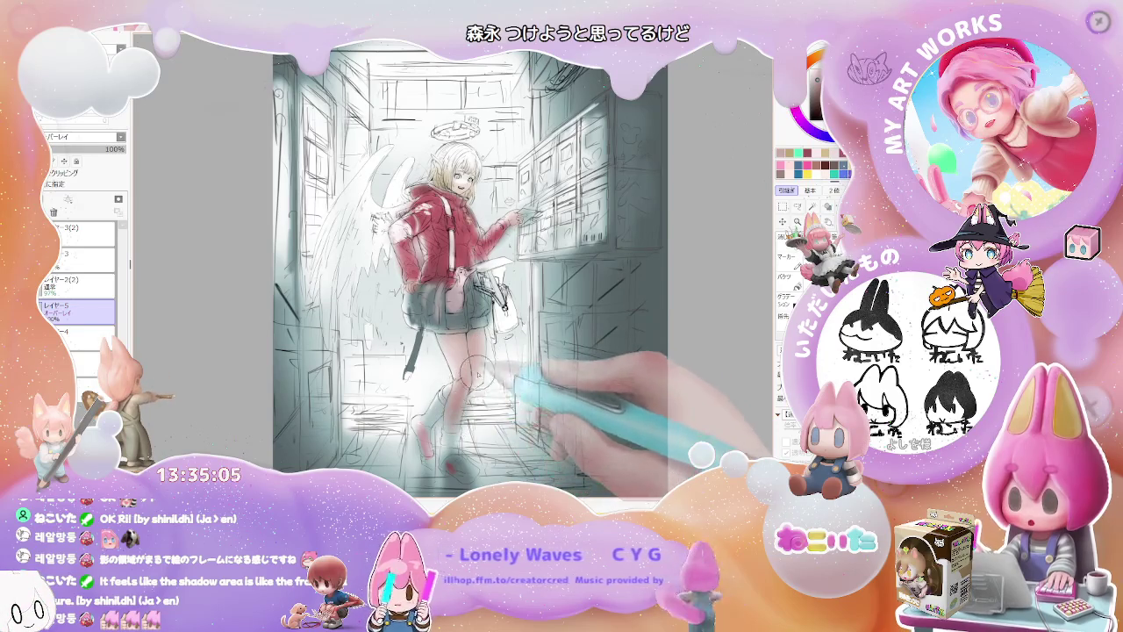
key(ctrl+minus)
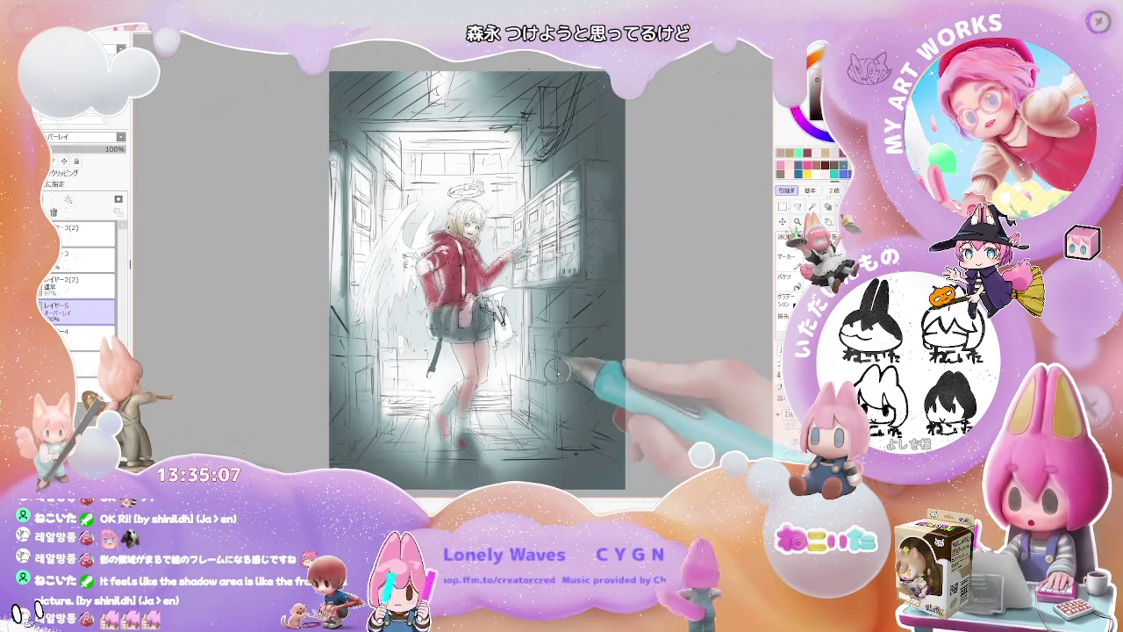
key(ctrl+plus)
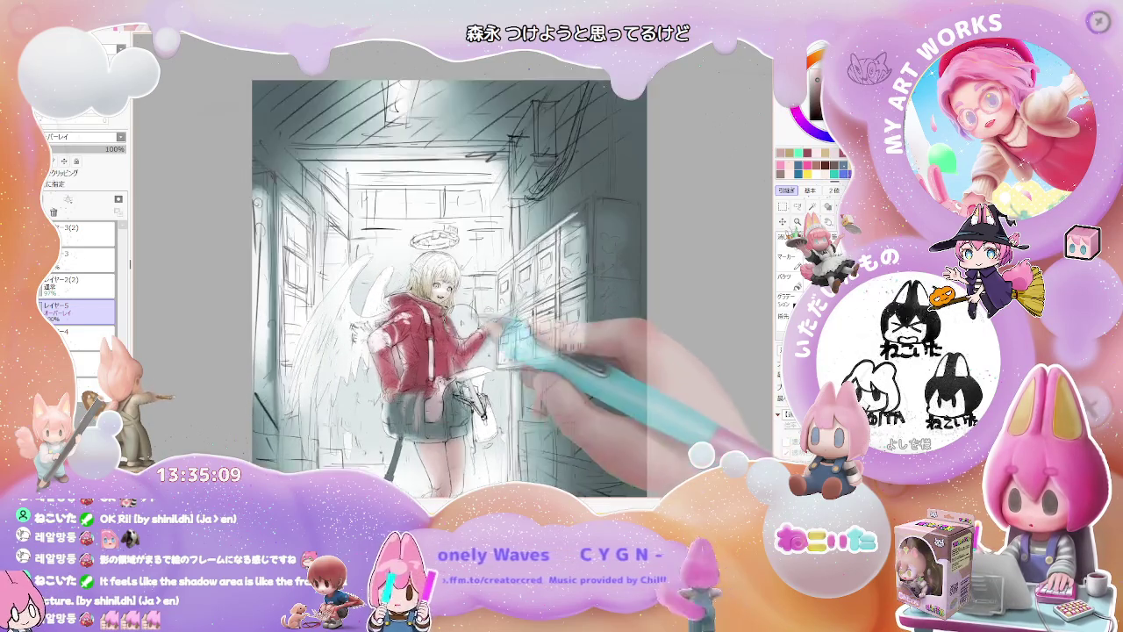
key(ctrl+plus)
key(h)
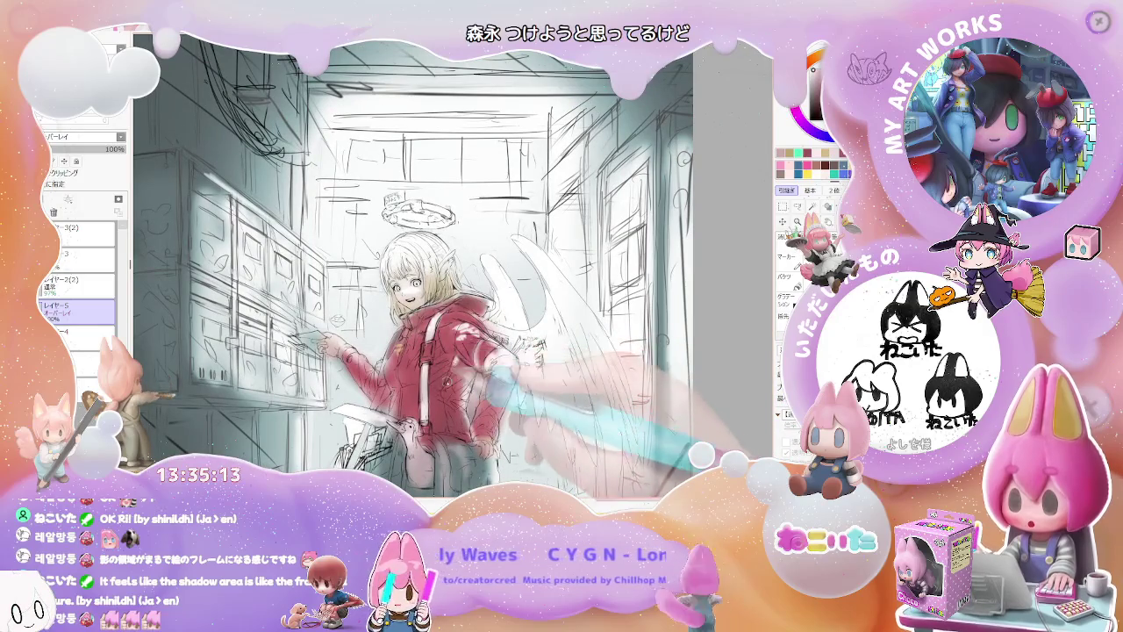
key(bracketright)
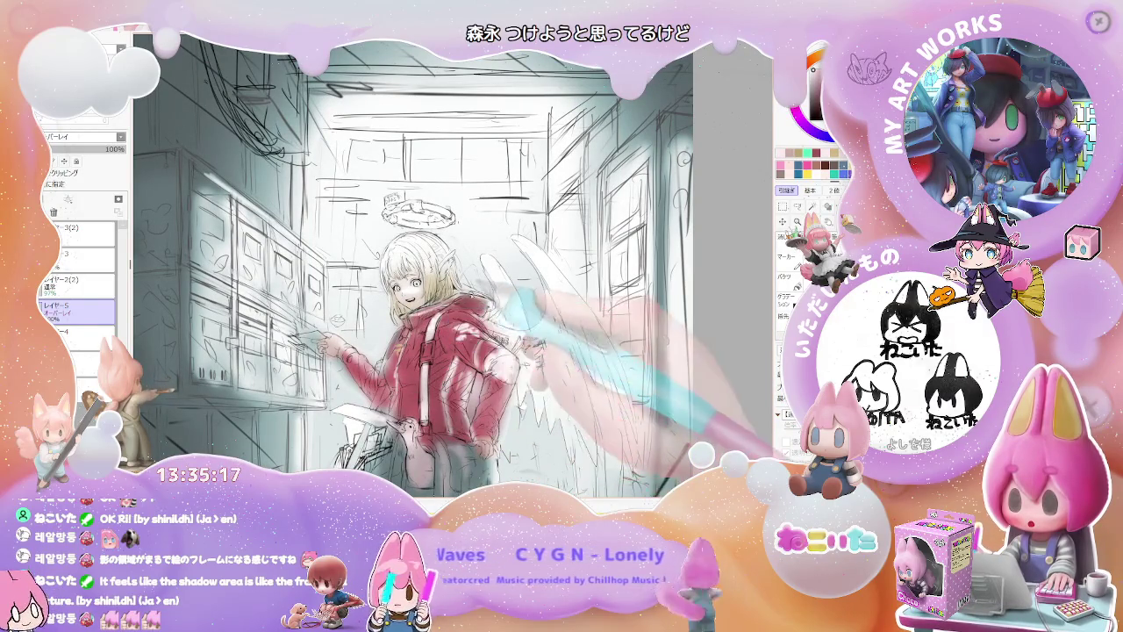
key(minus)
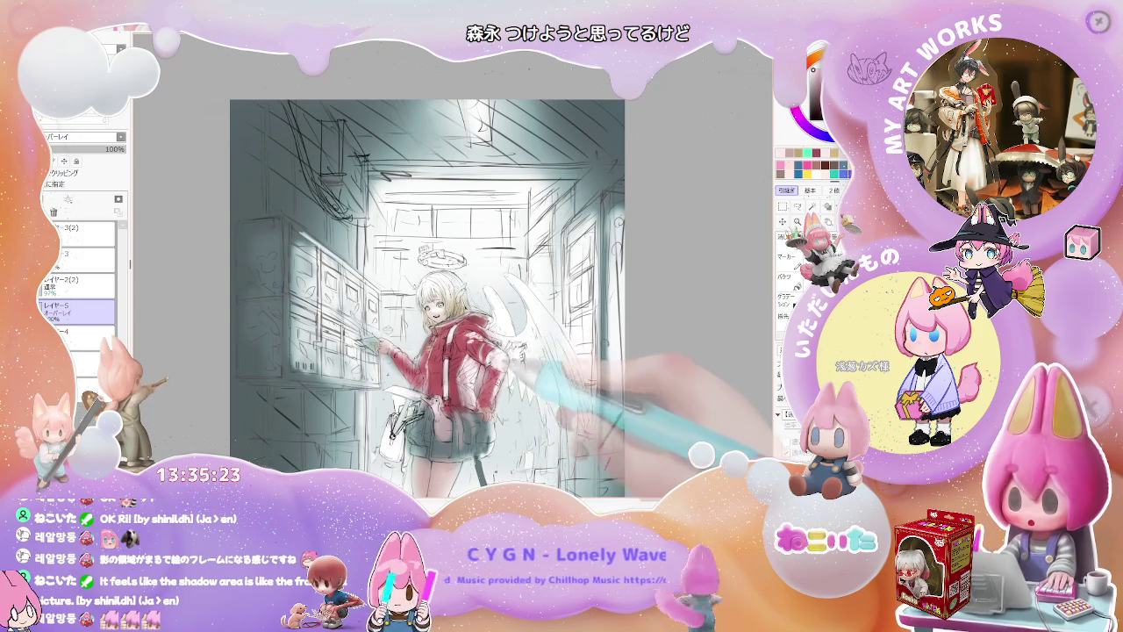
key(h)
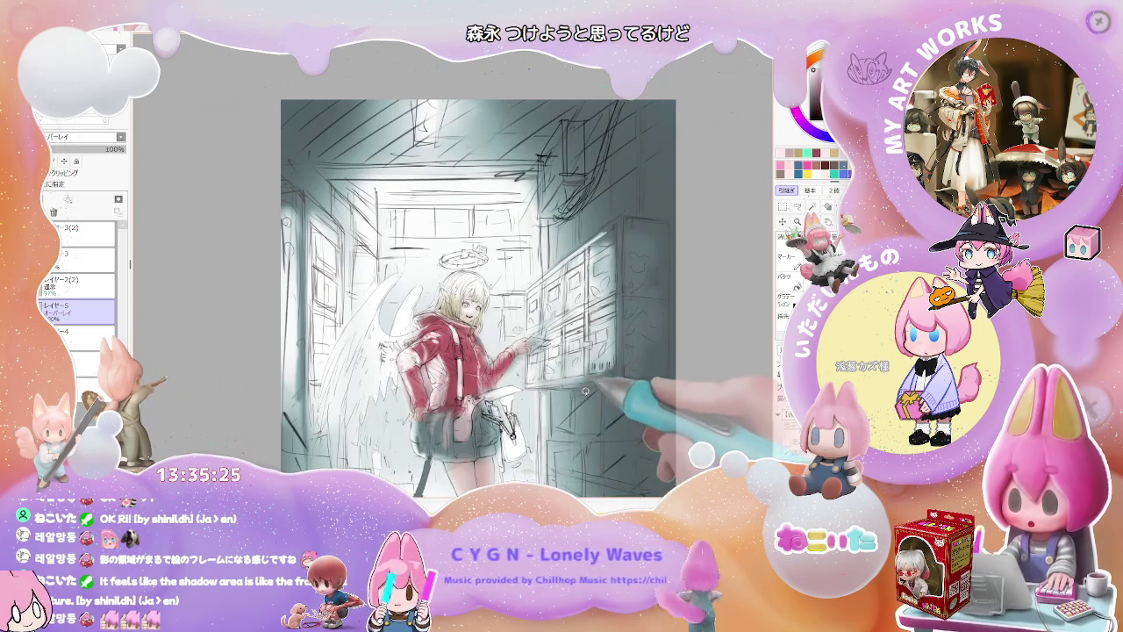
scroll(583, 397, up, 2)
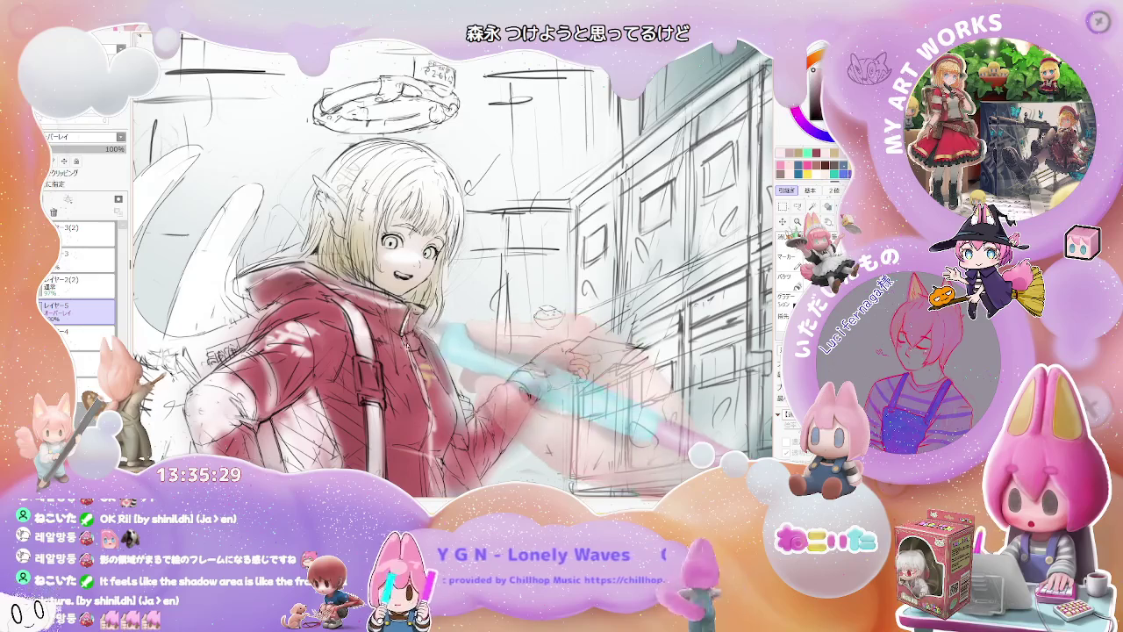
scroll(445, 325, down, 2)
scroll(445, 324, down, 2)
scroll(465, 339, down, 2)
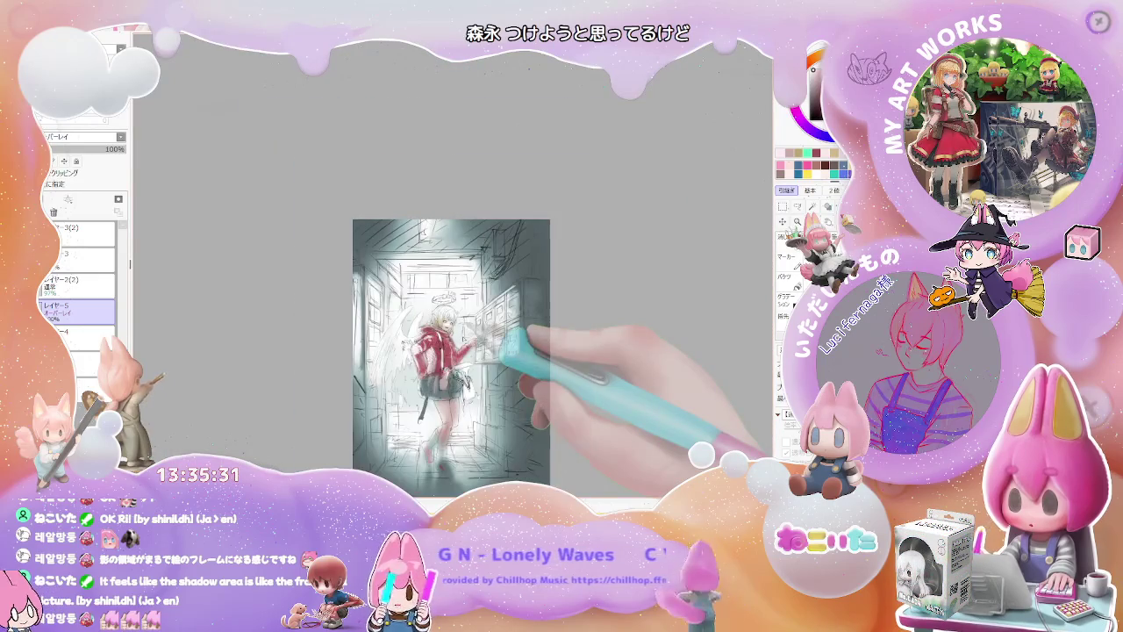
scroll(462, 403, up, 3)
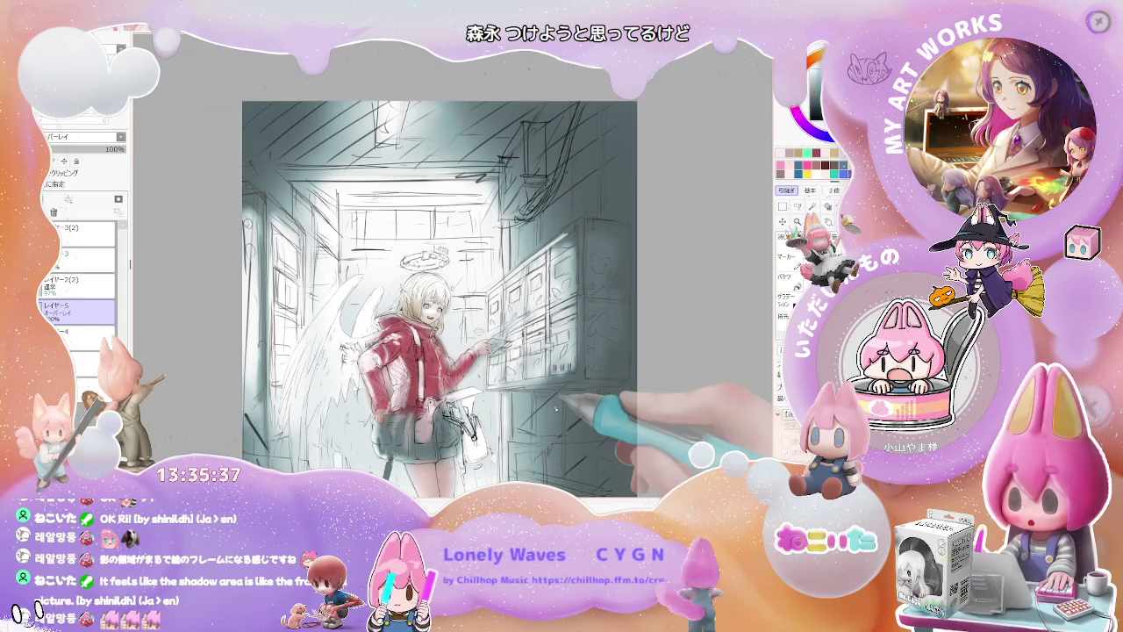
scroll(557, 411, down, 1)
scroll(546, 379, down, 1)
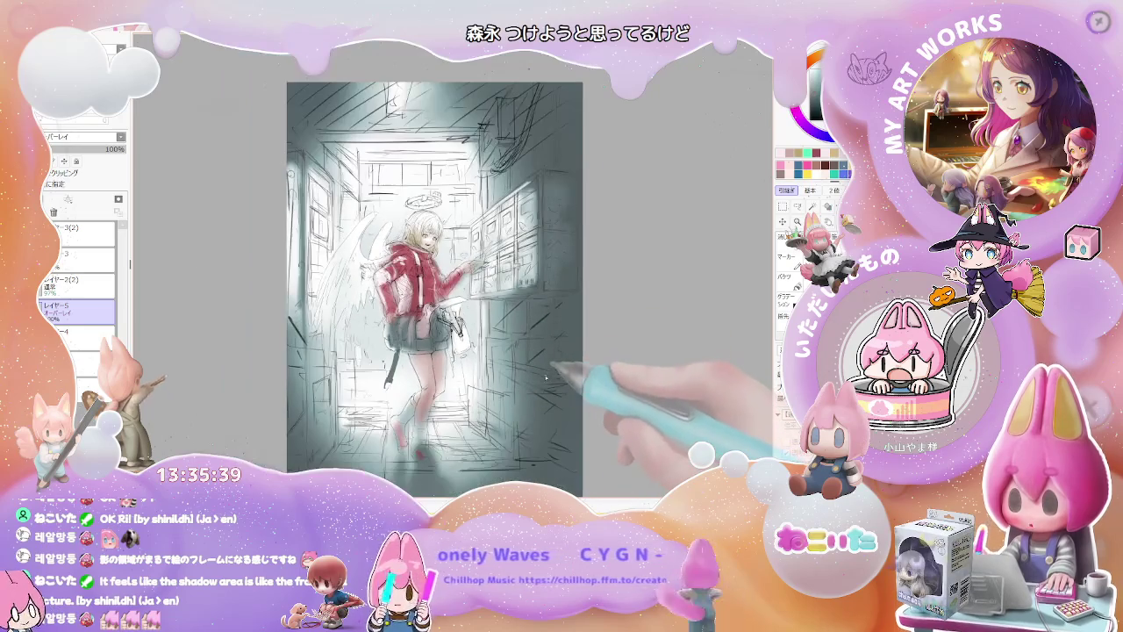
scroll(545, 380, down, 1)
scroll(549, 387, up, 1)
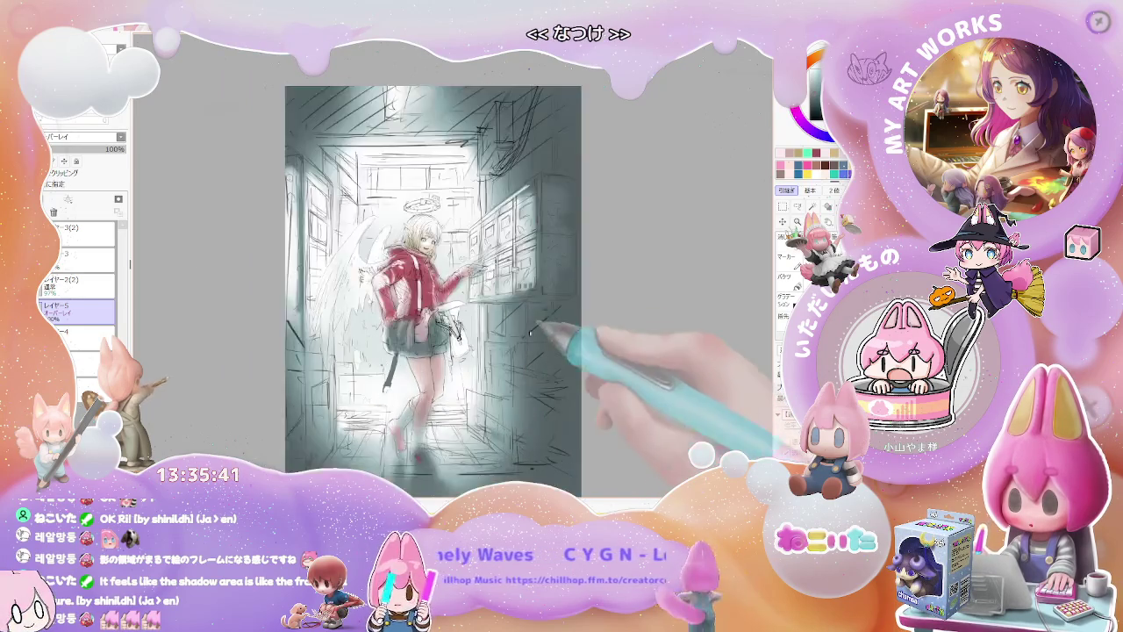
scroll(526, 360, up, 1)
scroll(500, 333, up, 1)
scroll(474, 309, up, 1)
scroll(474, 316, down, 1)
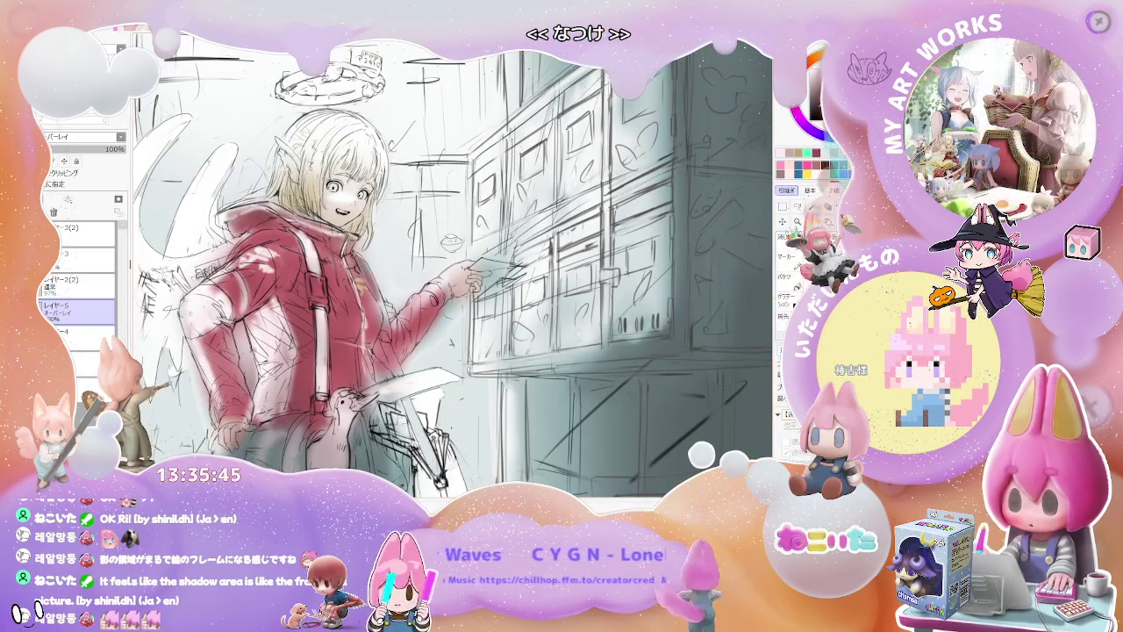
Step: Try painting the jacket over in dark black, then undo it
scroll(457, 263, down, 1)
mouse_move(377, 333)
mouse_down()
mouse_move(456, 220)
mouse_move(369, 298)
mouse_up()
drag(386, 202, 413, 333)
drag(368, 245, 421, 299)
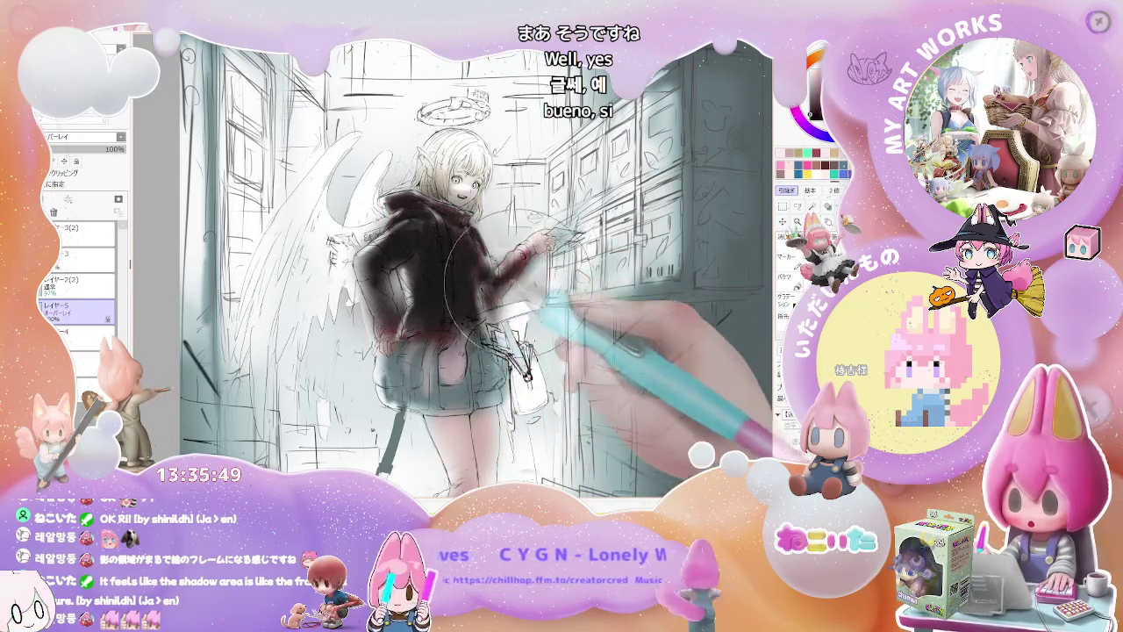
scroll(609, 350, down, 1)
key(ctrl+z)
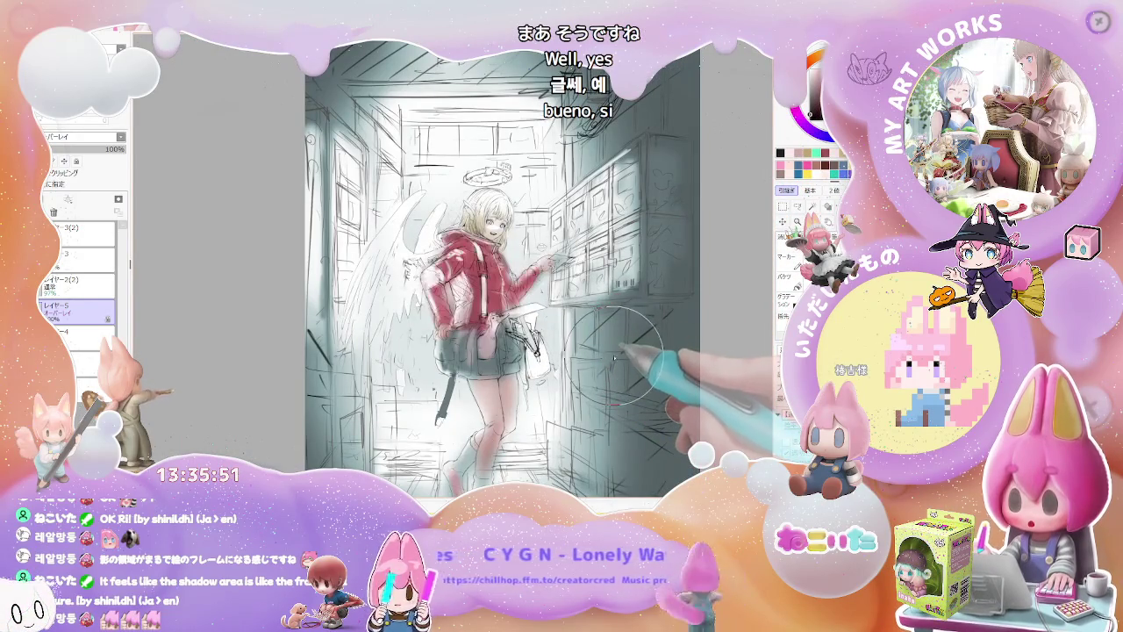
scroll(614, 351, up, 2)
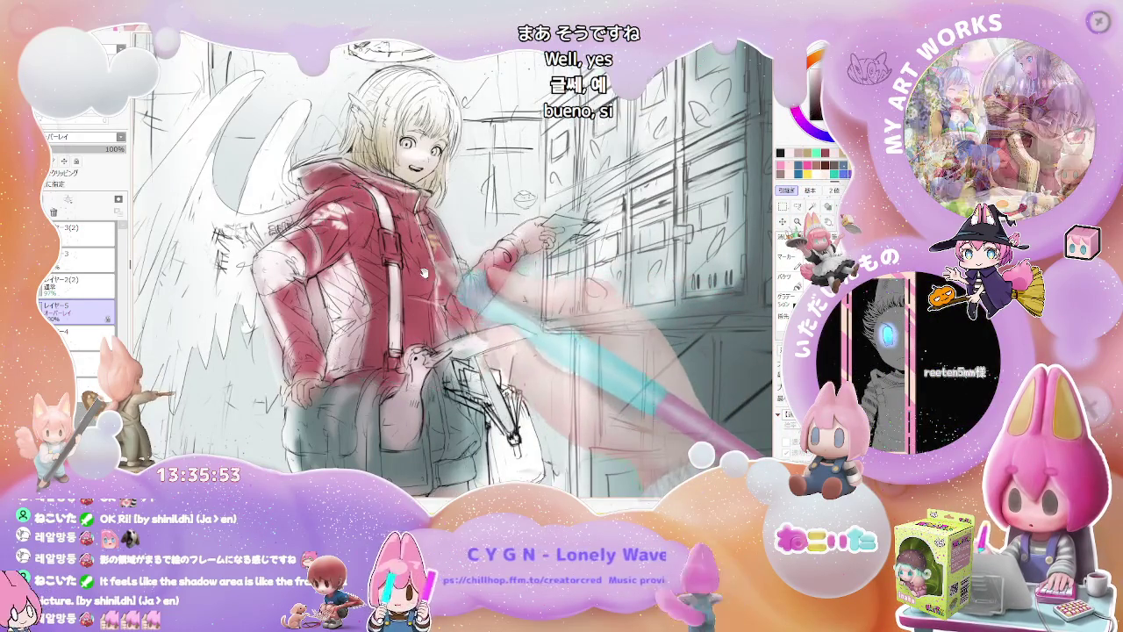
scroll(453, 263, up, 1)
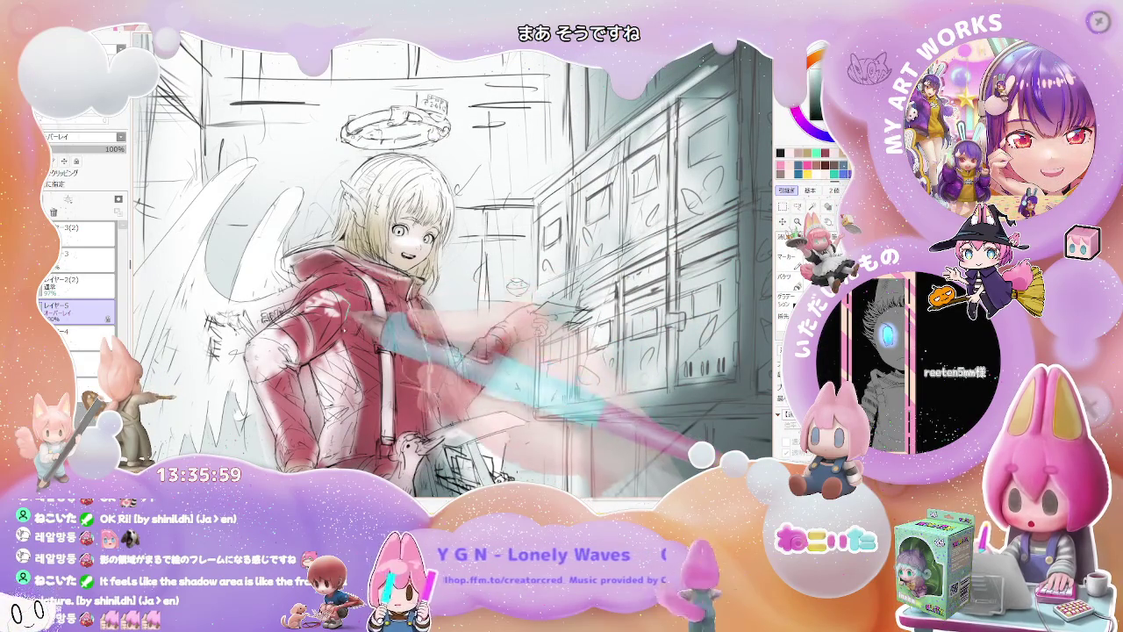
Step: Shrink the brush to size 4 and tilt the view counterclockwise
key(bracketright)
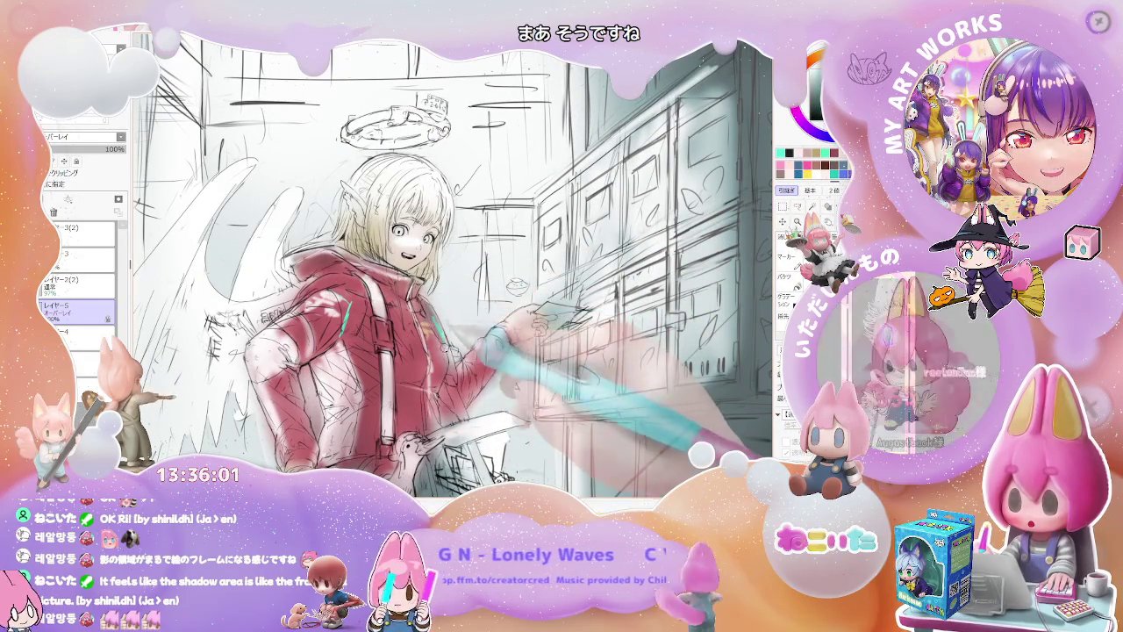
key(minus)
key(minus)
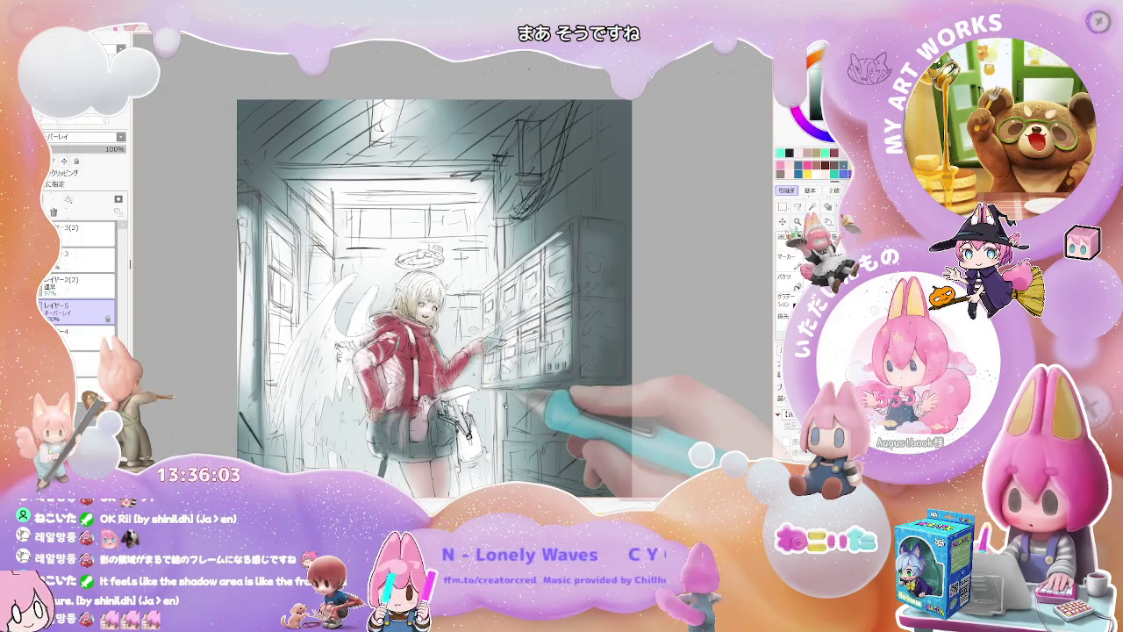
key(Delete)
key(Delete)
key(Delete)
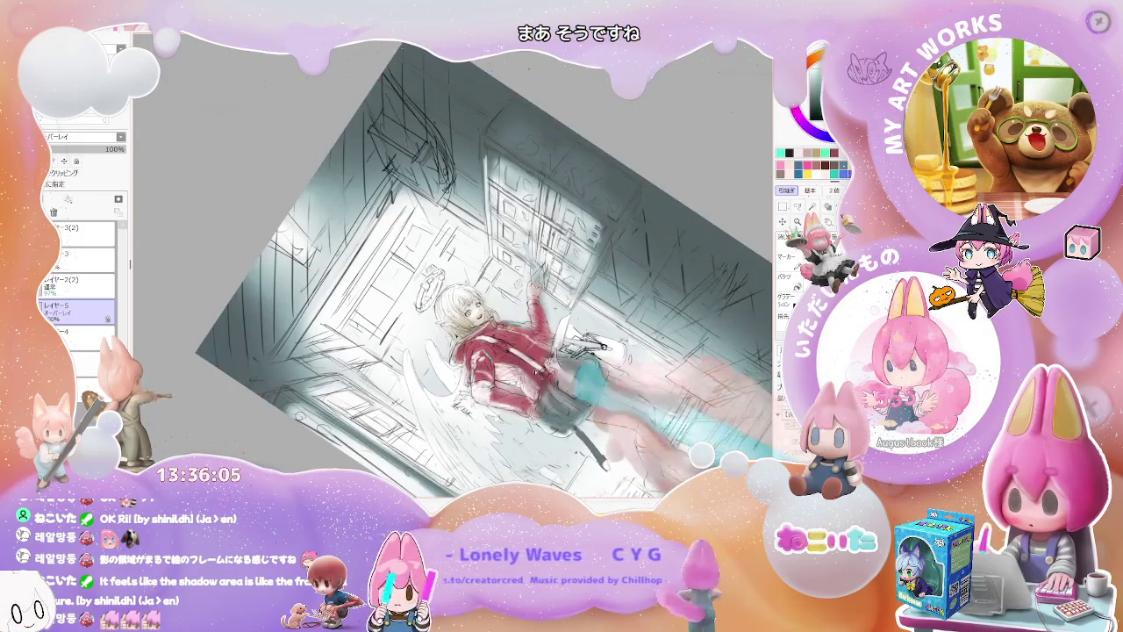
key(plus)
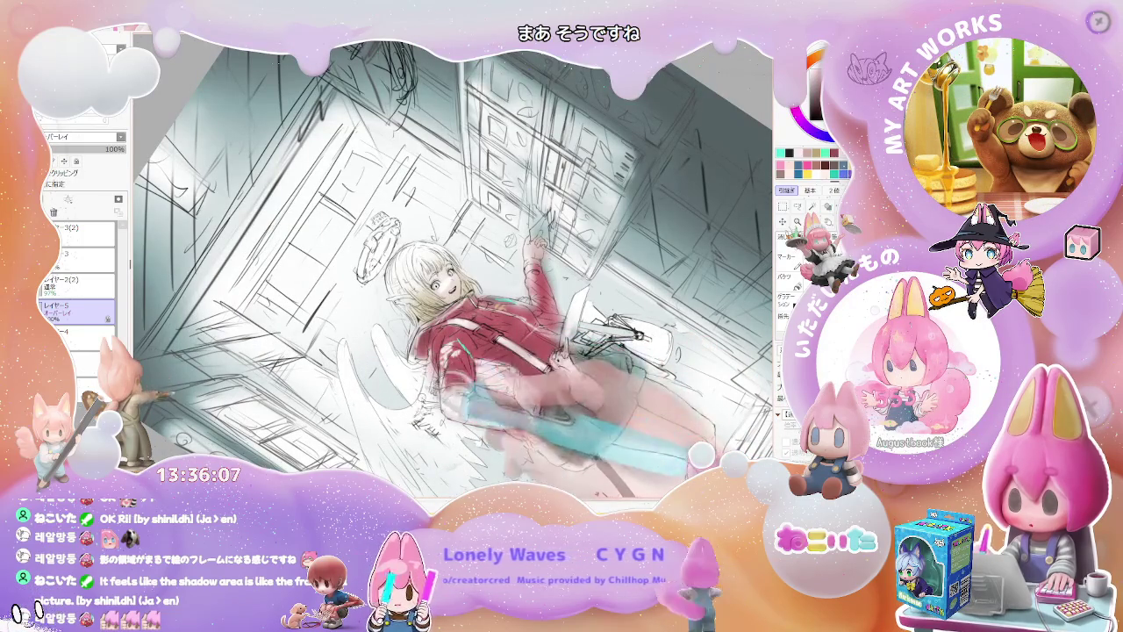
Step: Select the 97% sketch layer and add blank layer レイヤー6 above it
click(77, 283)
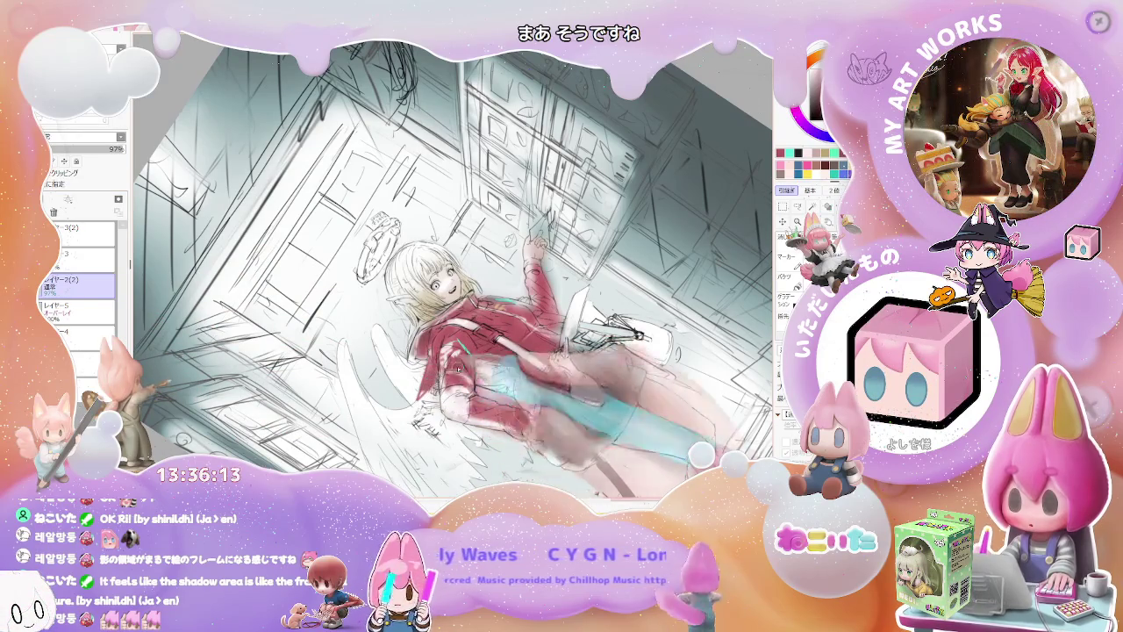
key(Delete)
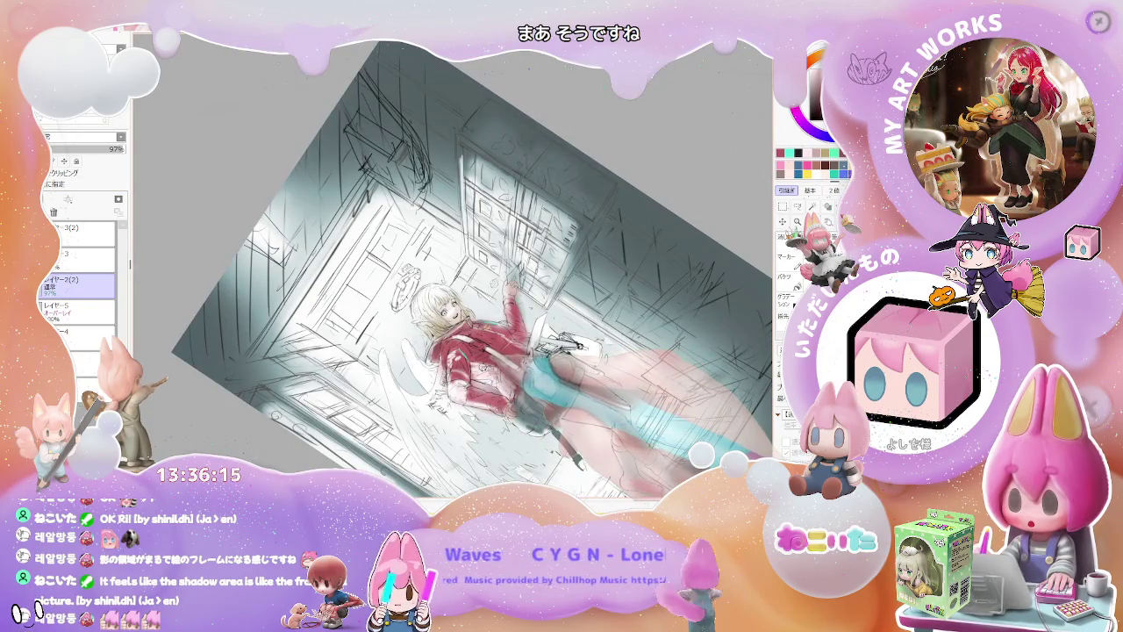
key(End)
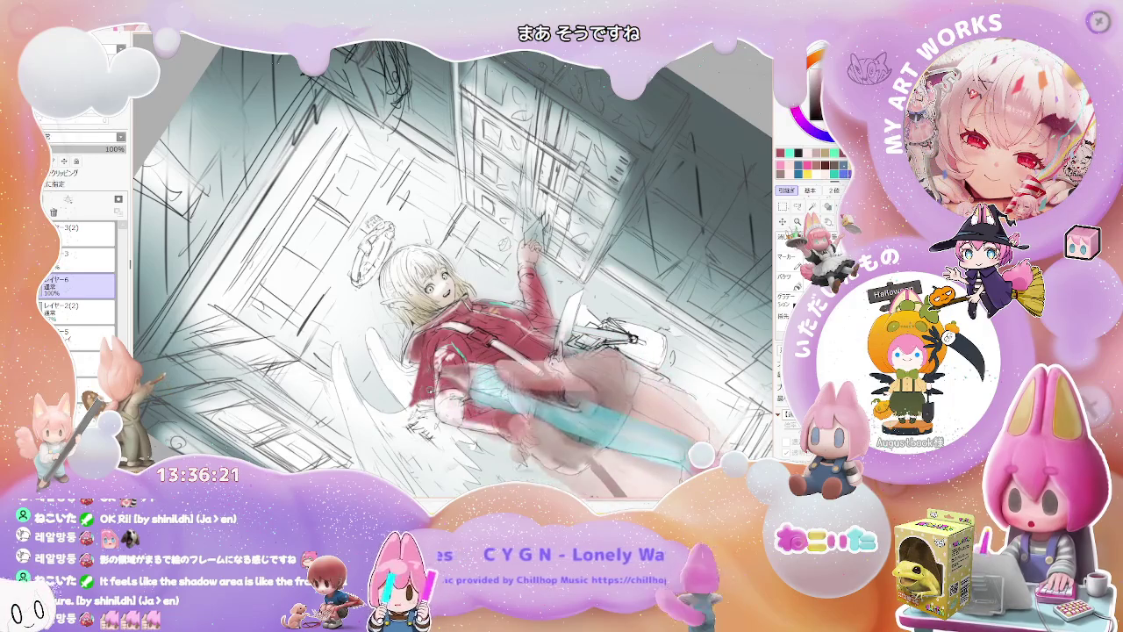
key(End)
key(End)
key(End)
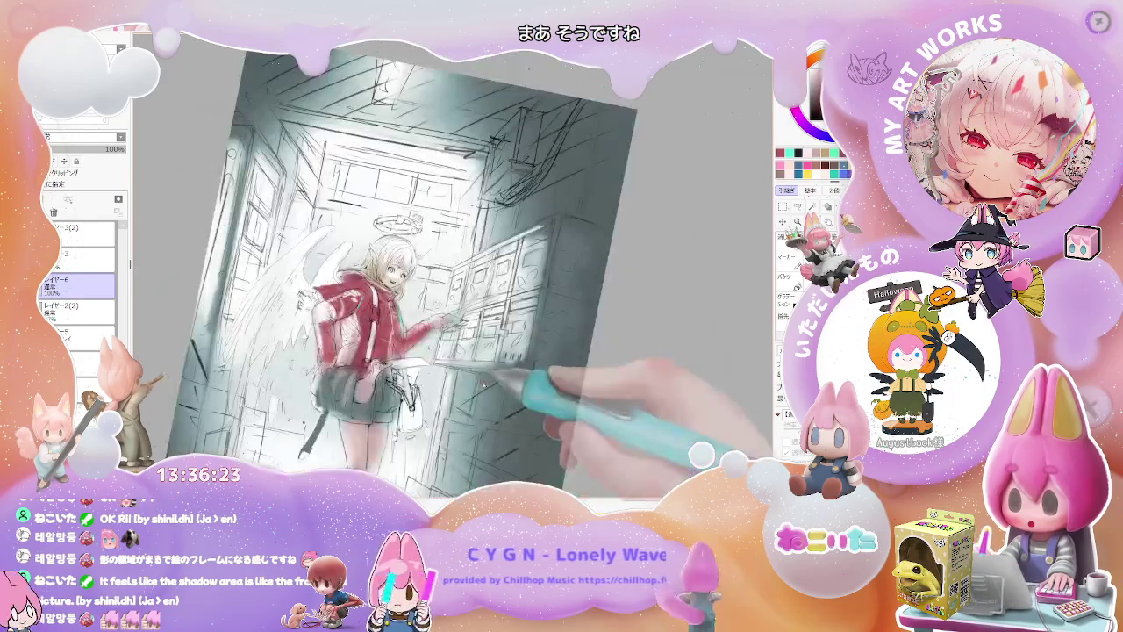
key(h)
key(End)
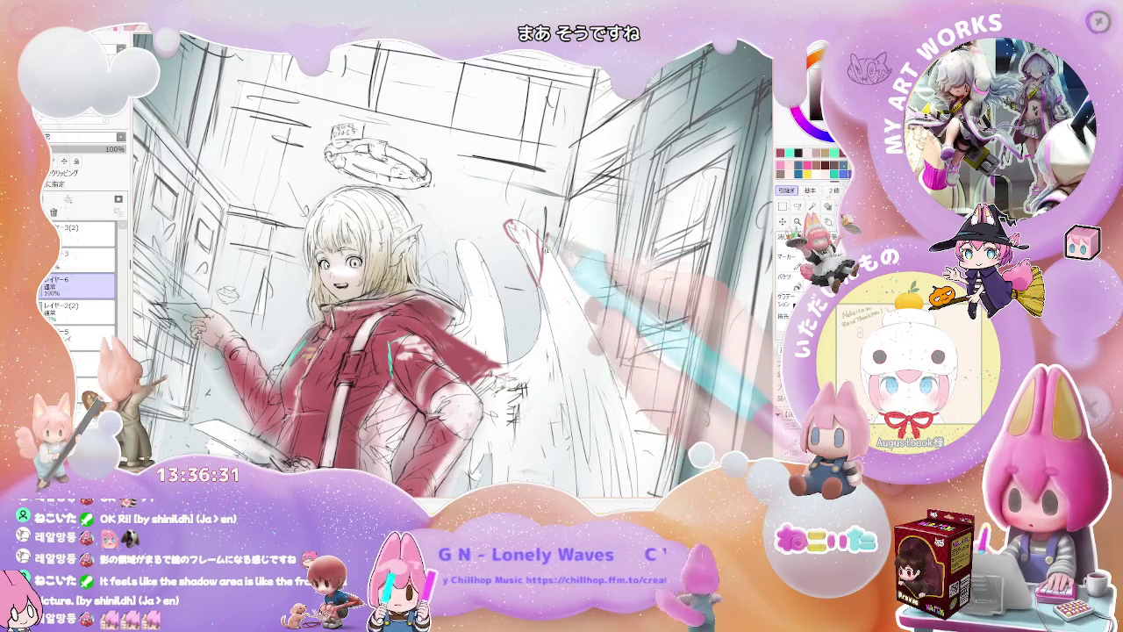
key(minus)
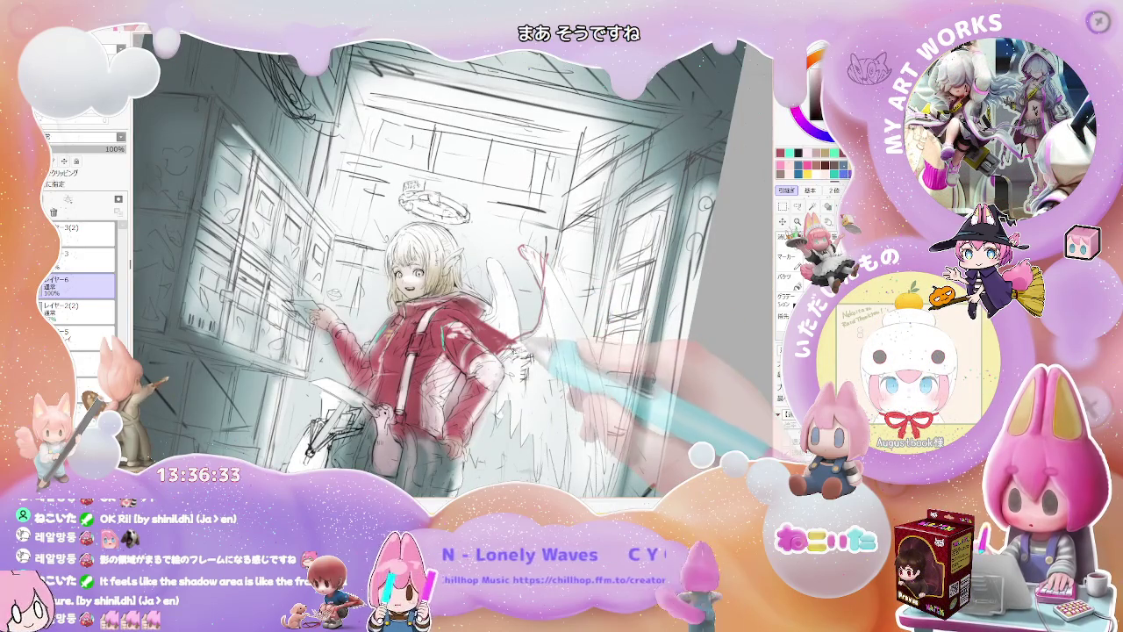
mouse_move(570, 329)
mouse_down()
mouse_move(540, 386)
mouse_move(559, 367)
mouse_up()
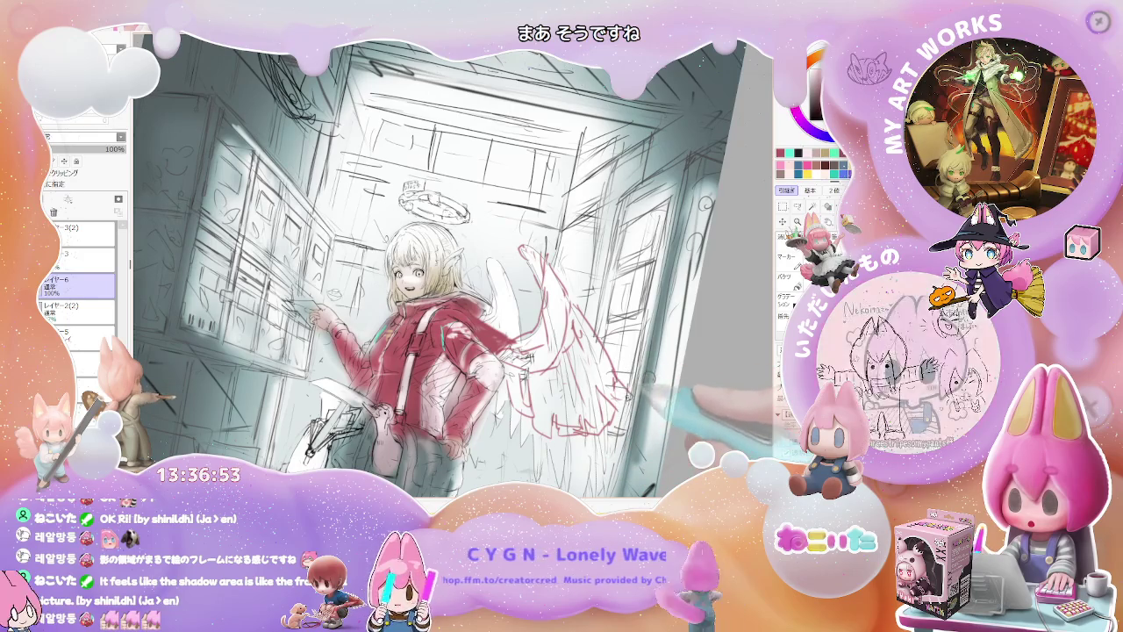
drag(487, 290, 518, 257)
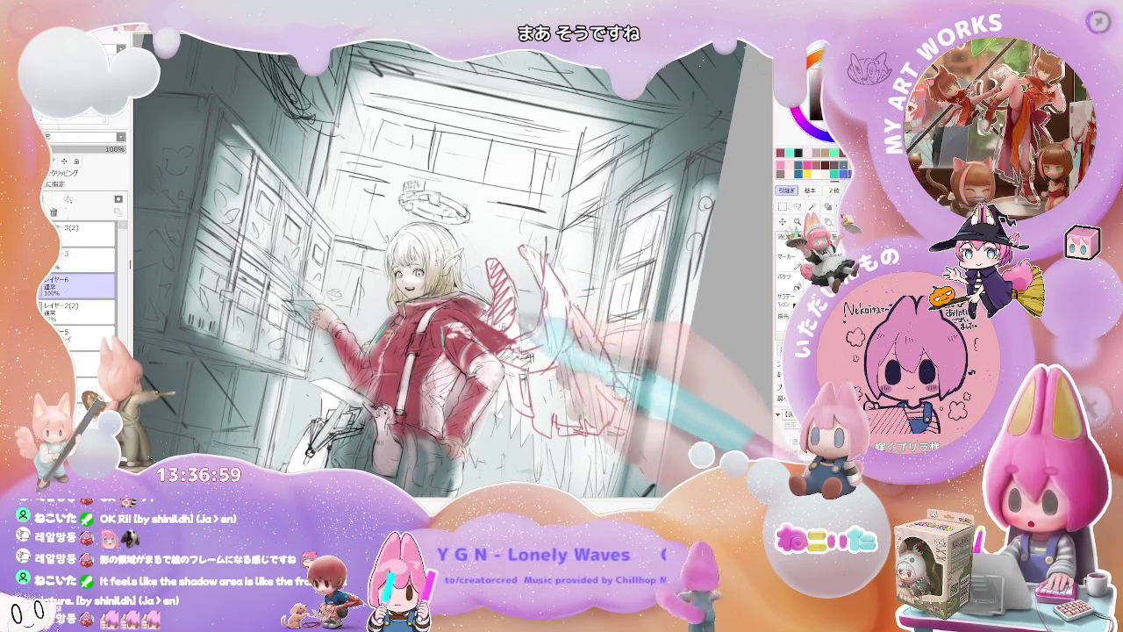
key(ctrl+minus)
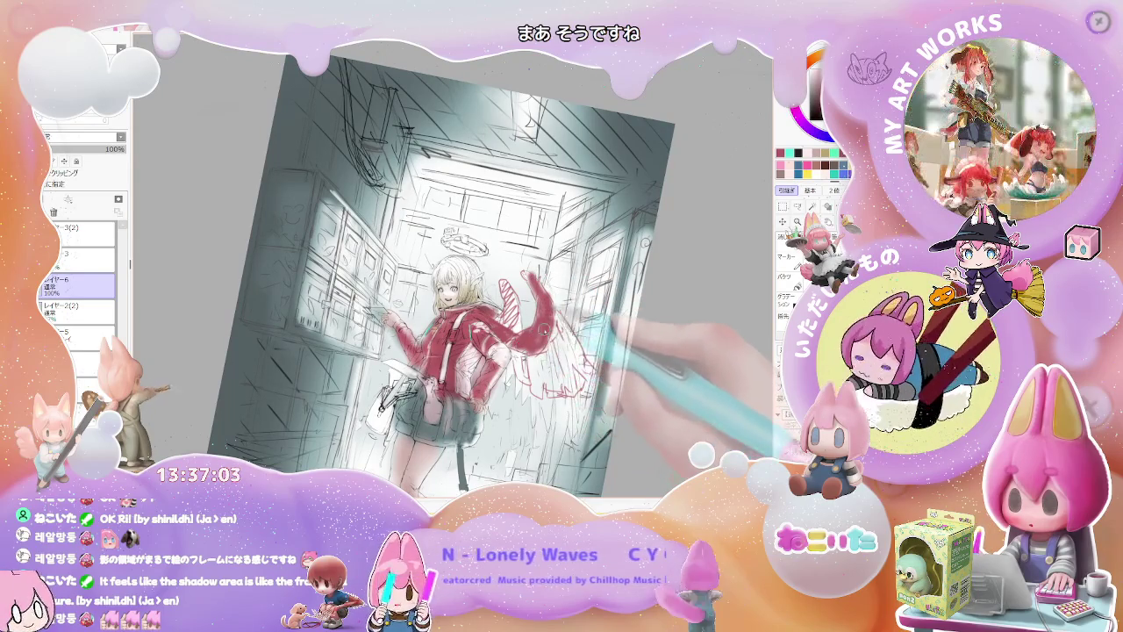
mouse_move(502, 287)
mouse_down()
mouse_move(509, 279)
mouse_move(562, 368)
mouse_move(539, 298)
mouse_up()
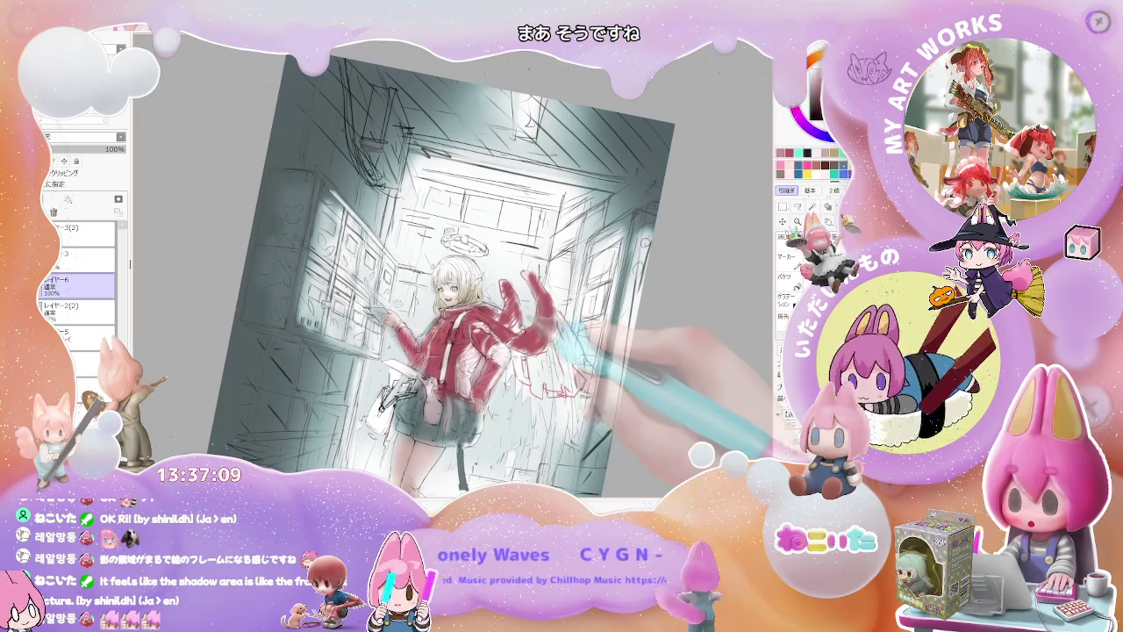
key(ctrl+minus)
key(h)
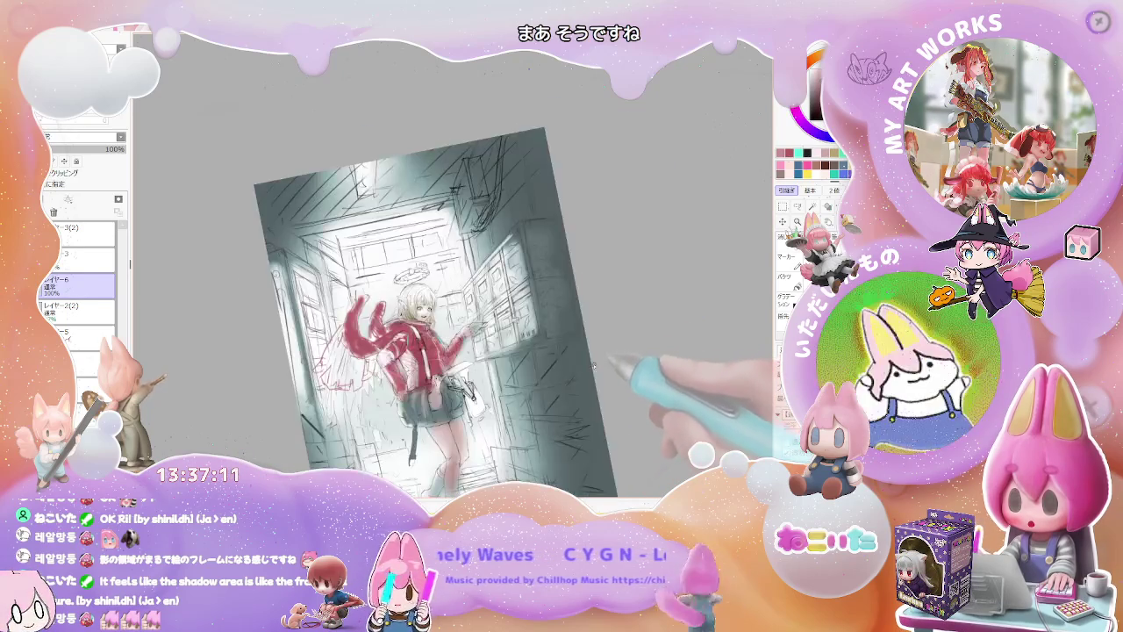
key(ctrl+plus)
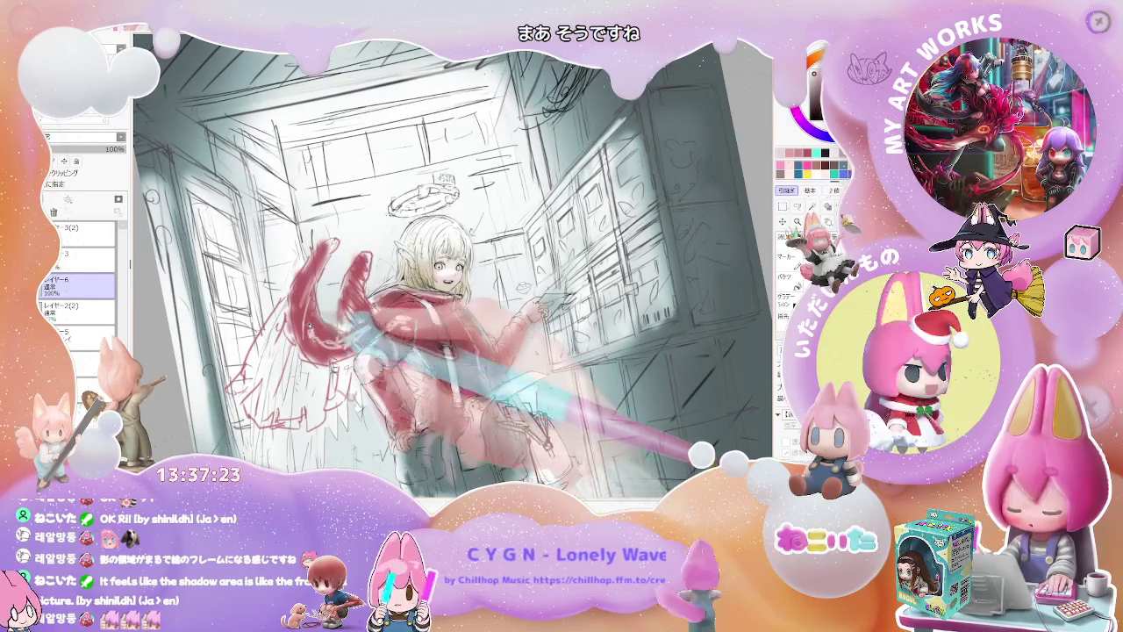
key(ctrl+minus)
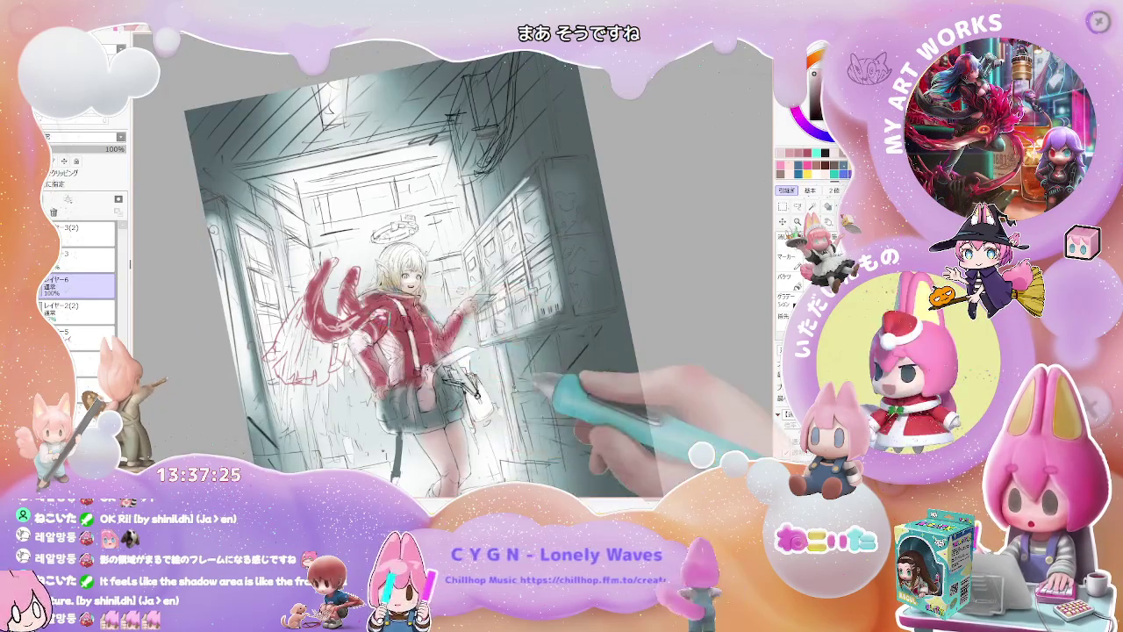
key(Delete)
key(Delete)
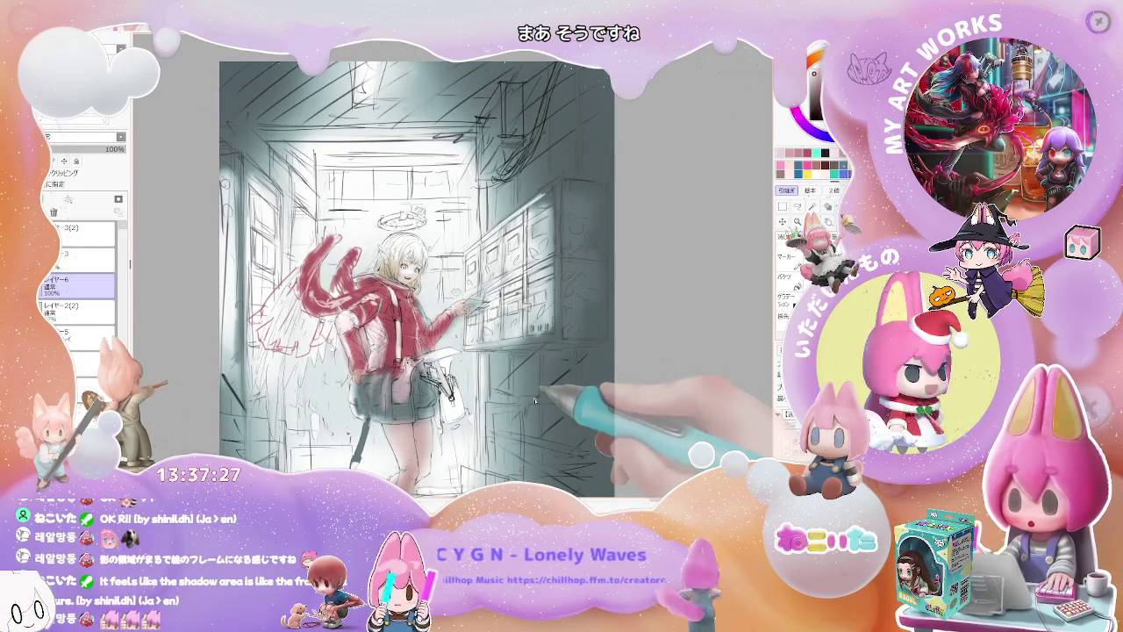
key(ctrl+plus)
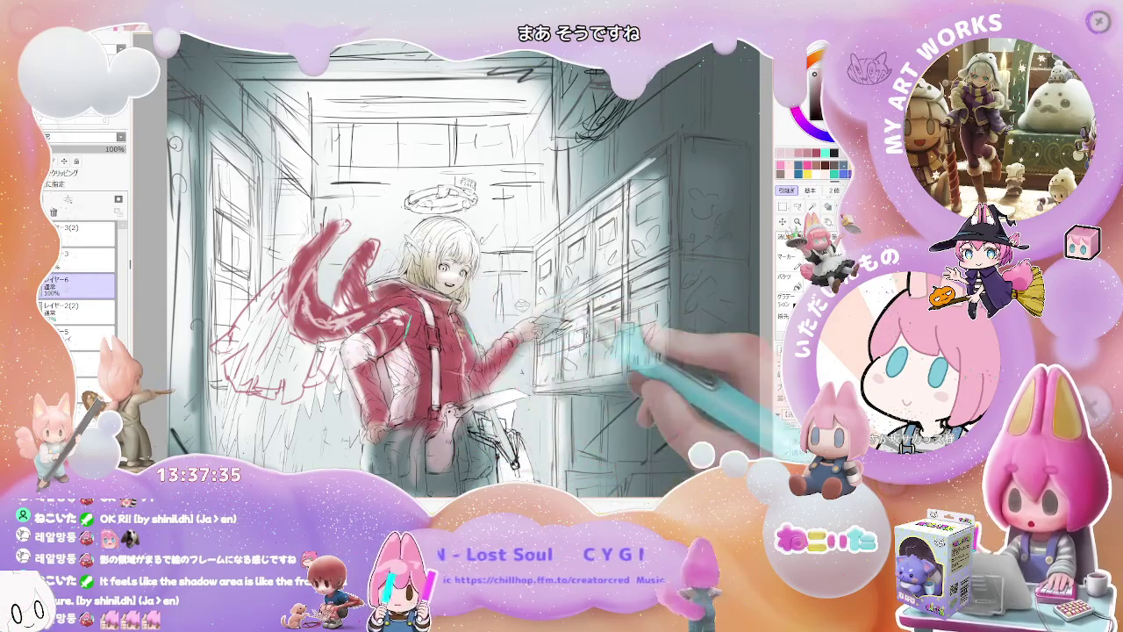
key(h)
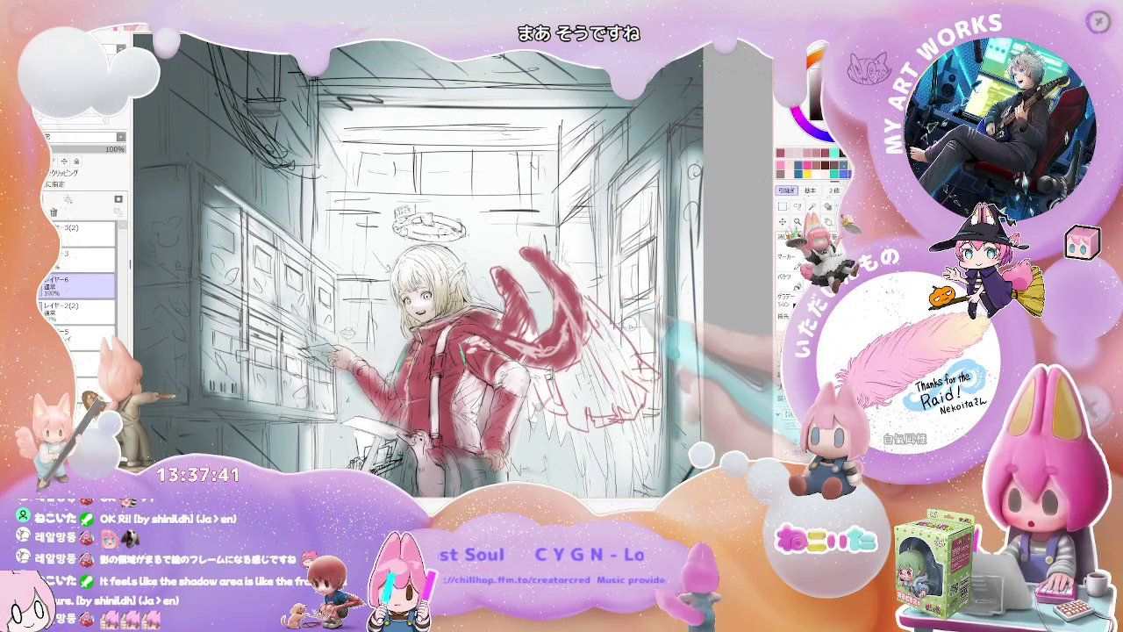
key(h)
key(ctrl+minus)
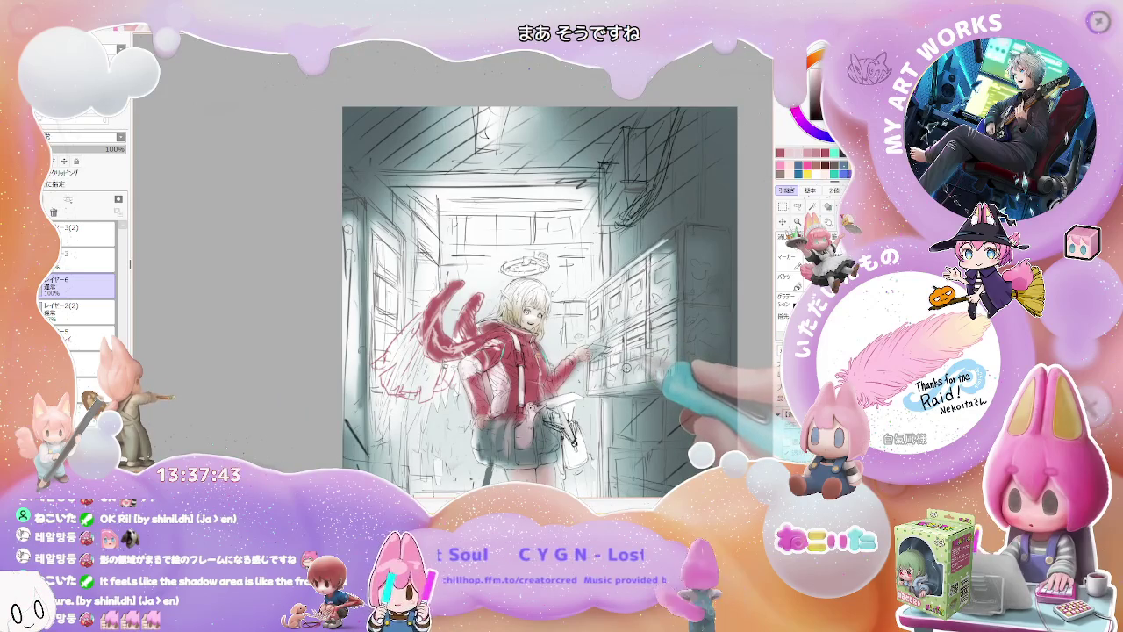
key(ctrl+minus)
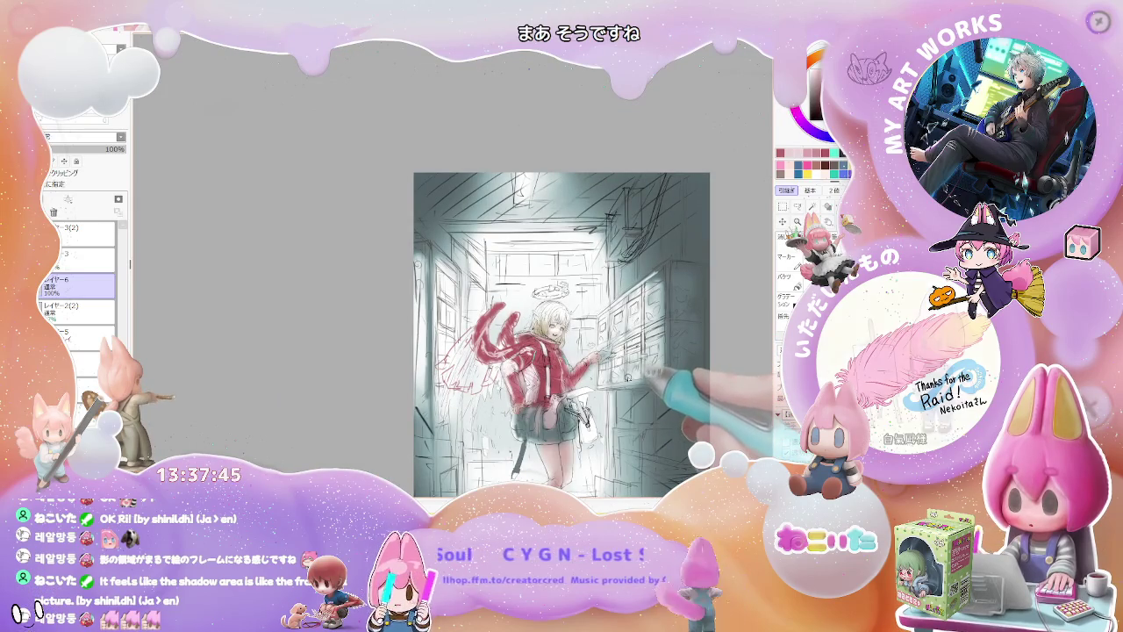
key(ctrl+plus)
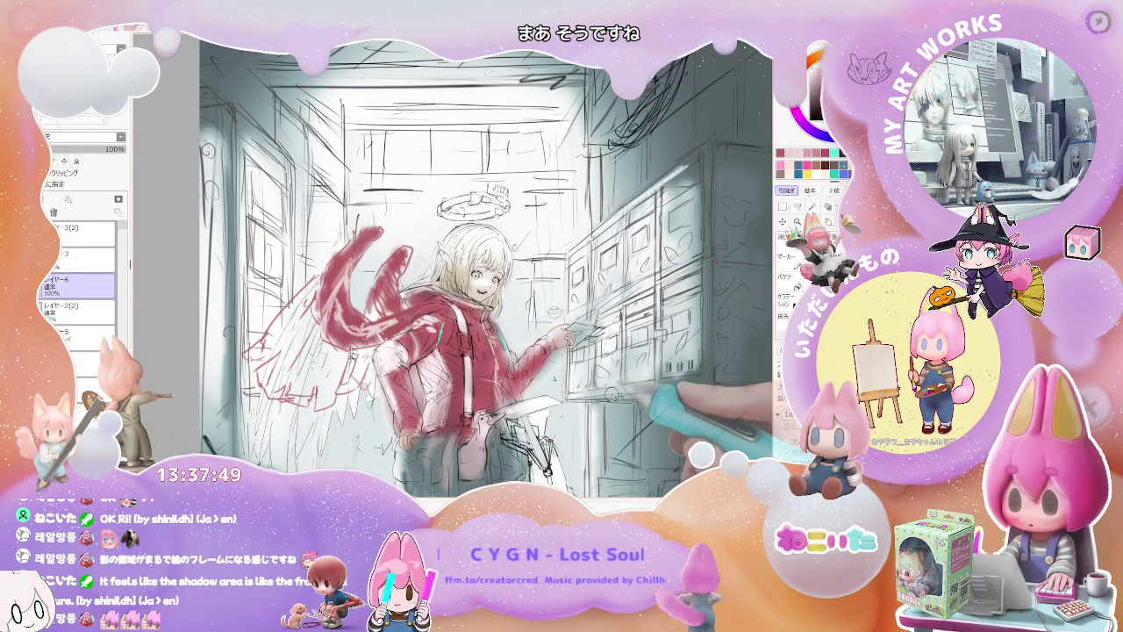
key(ctrl+plus)
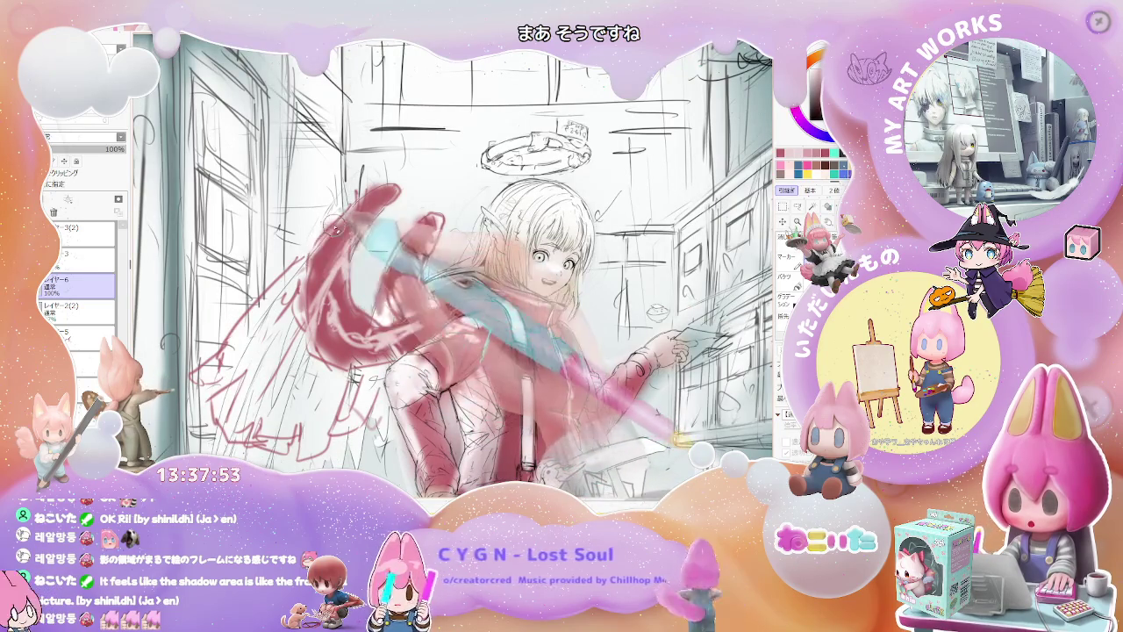
key(ctrl+minus)
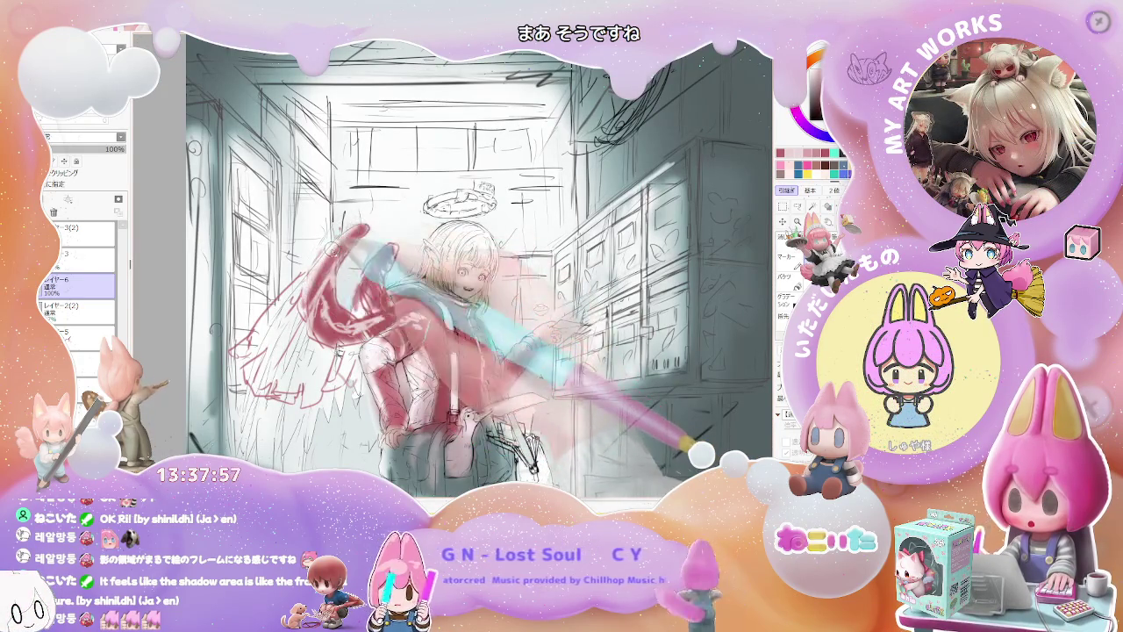
key(minus)
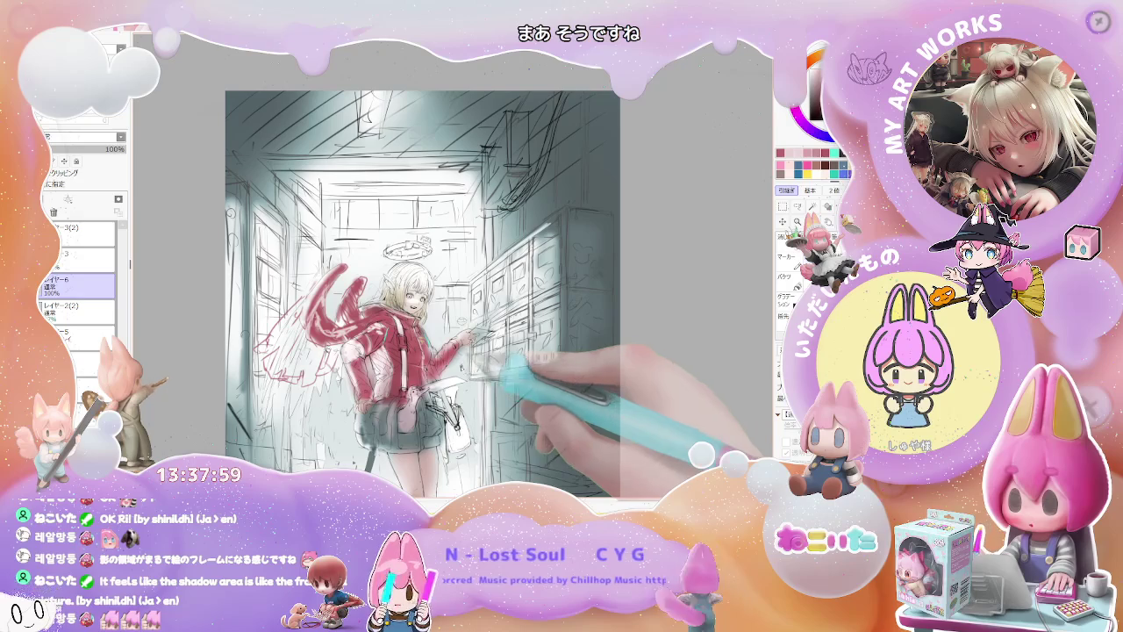
key(plus)
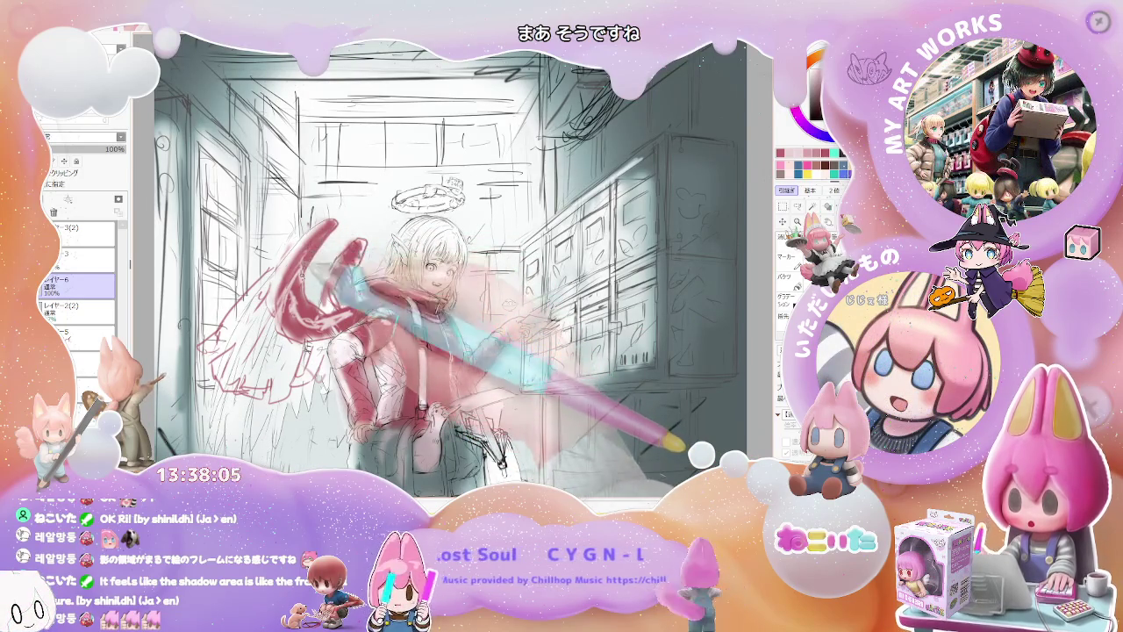
key(plus)
key(plus)
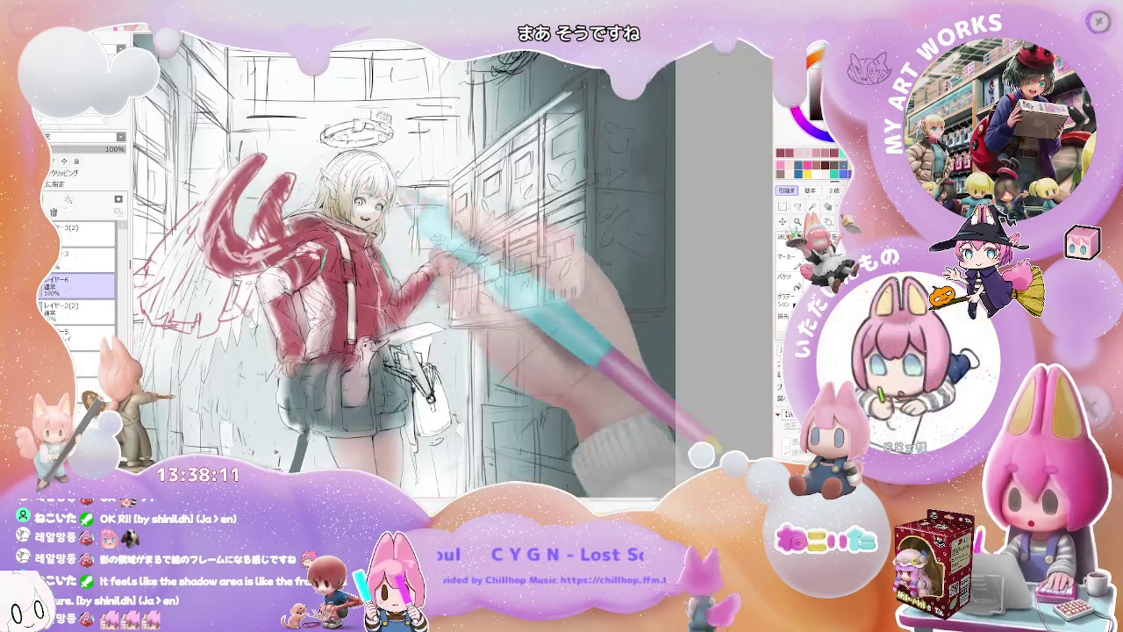
drag(395, 263, 474, 307)
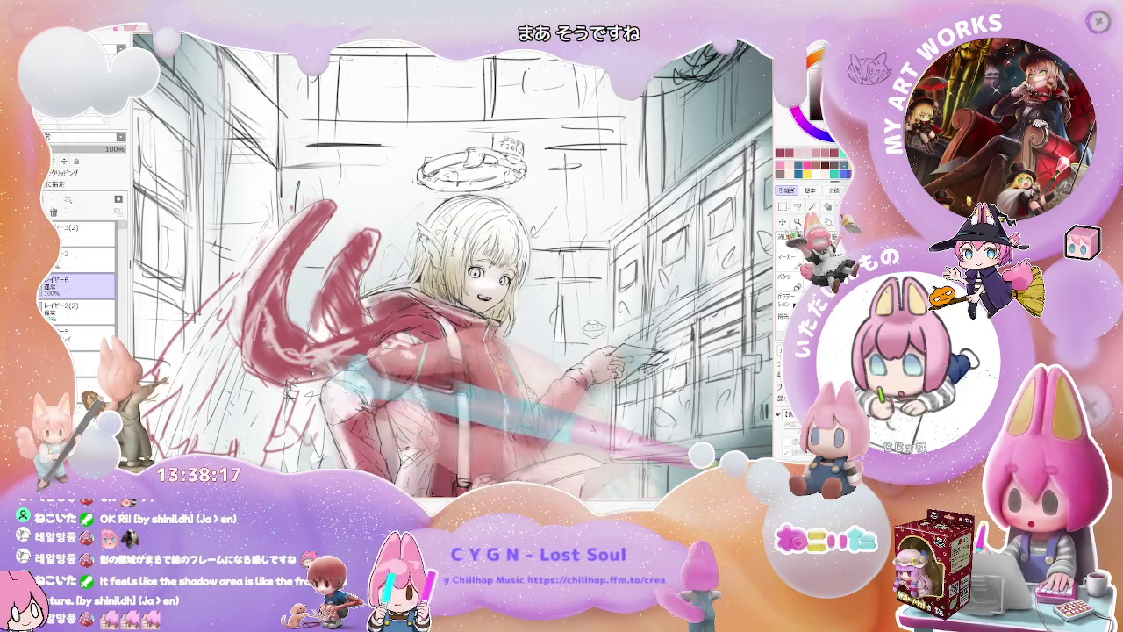
scroll(454, 268, down, 2)
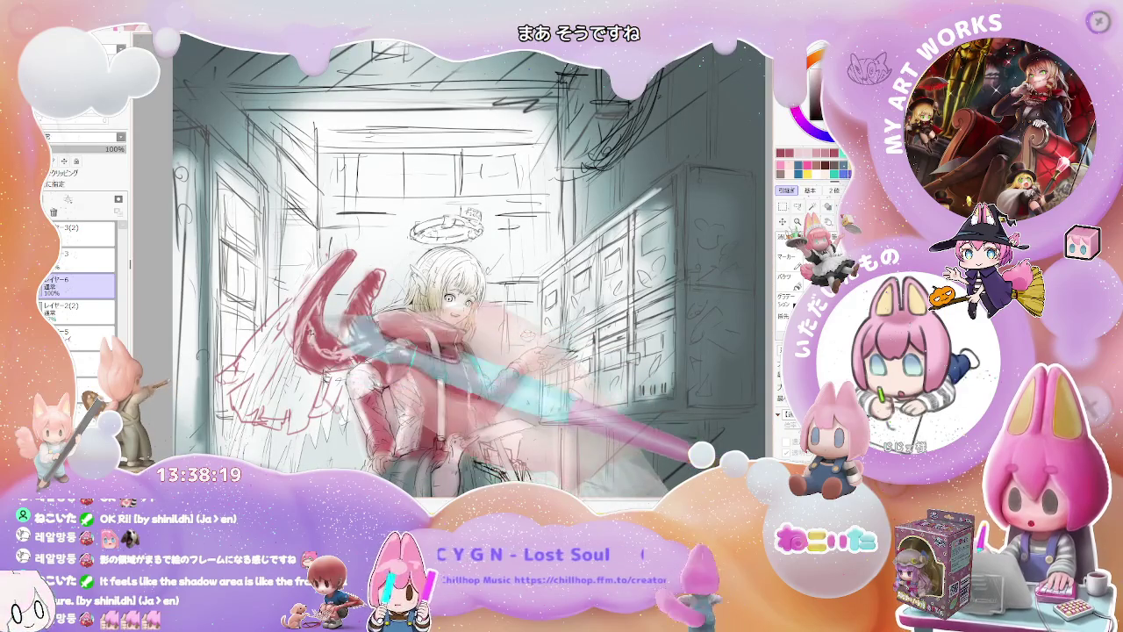
scroll(454, 268, down, 1)
scroll(430, 298, down, 1)
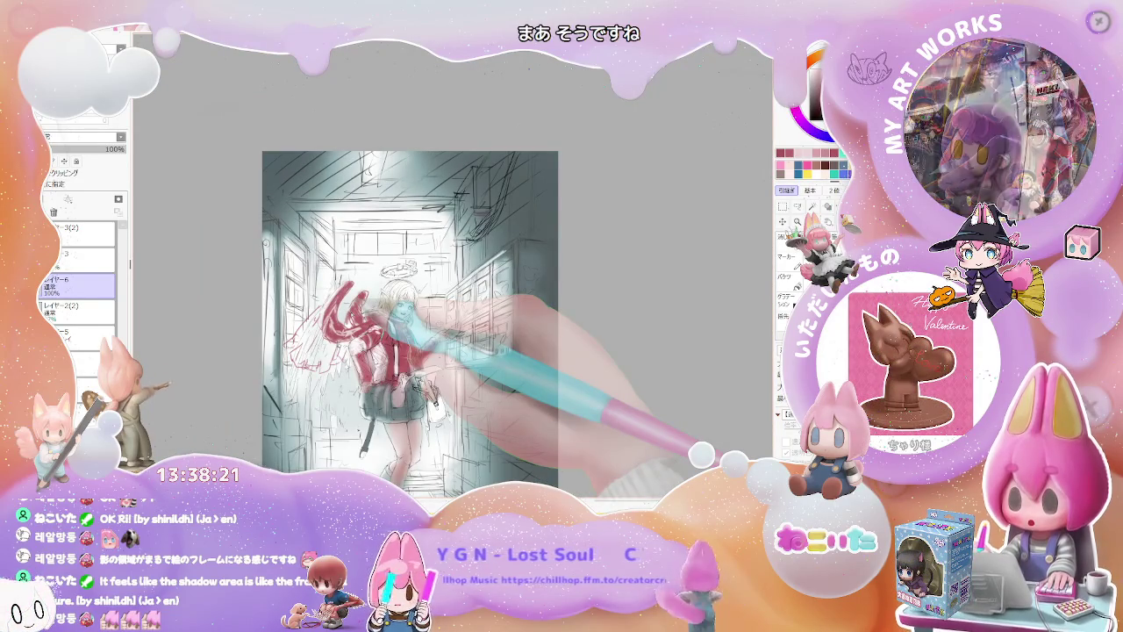
scroll(430, 299, up, 1)
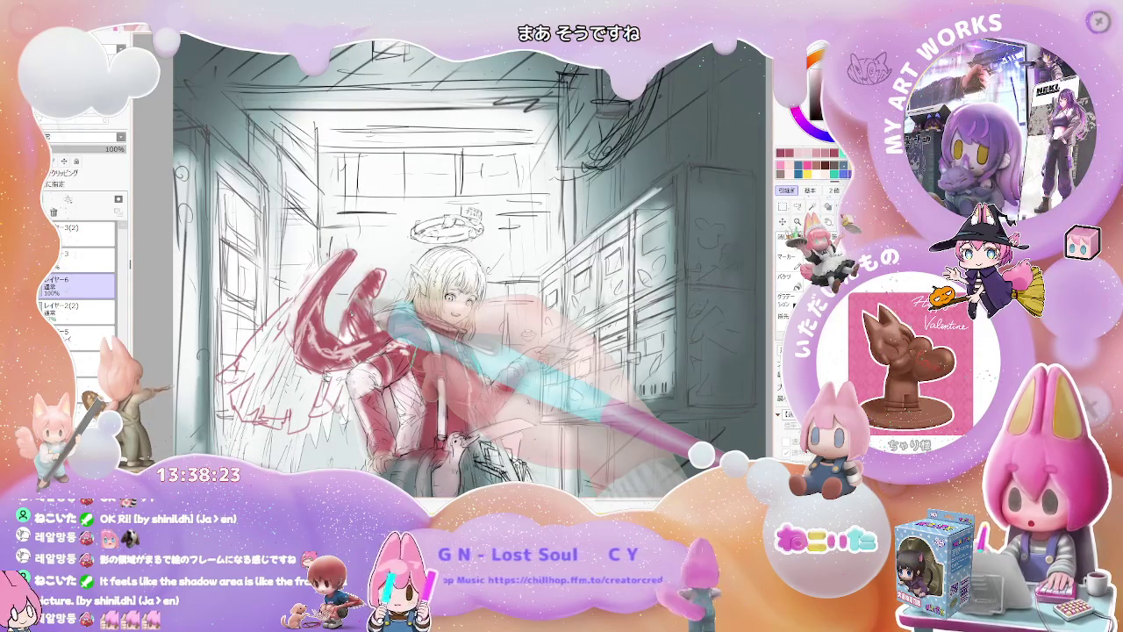
scroll(430, 299, down, 1)
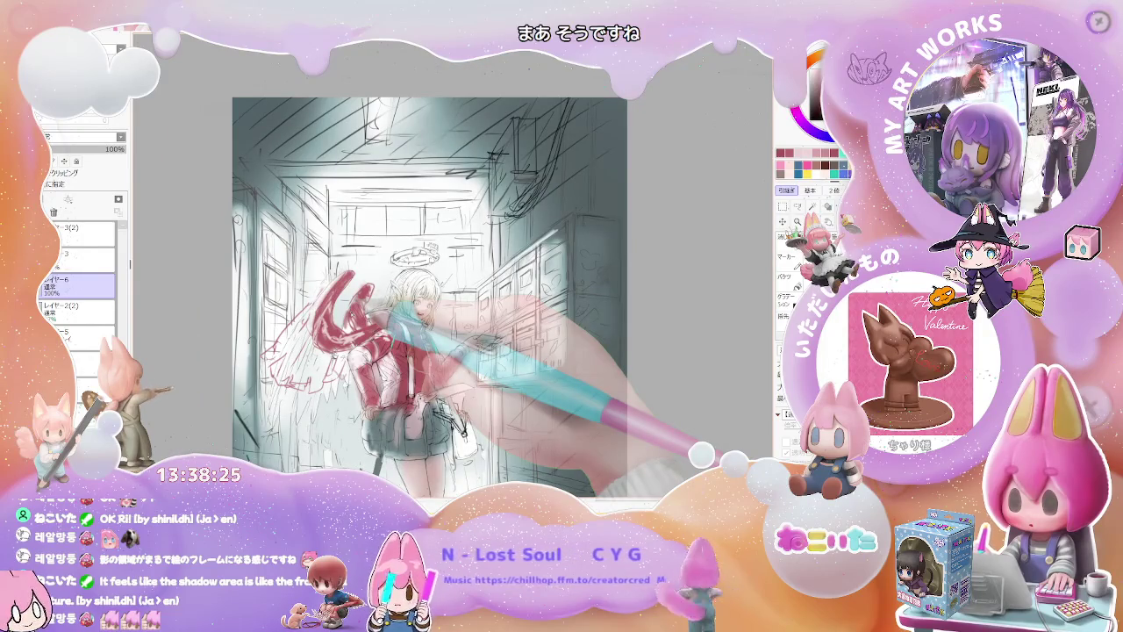
scroll(389, 380, up, 2)
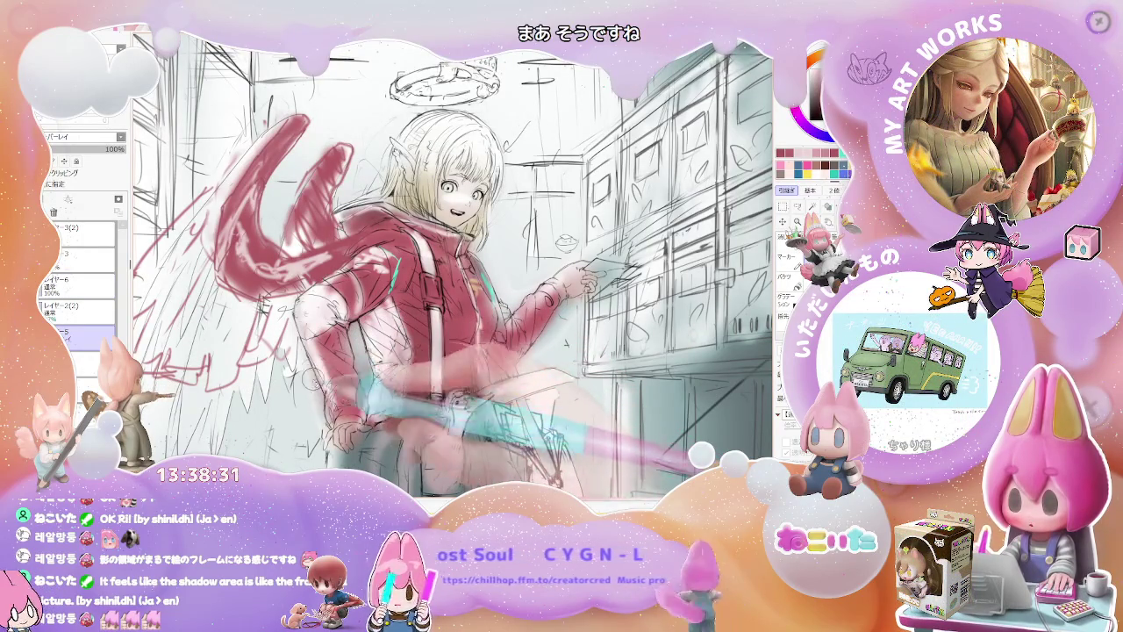
scroll(386, 369, down, 1)
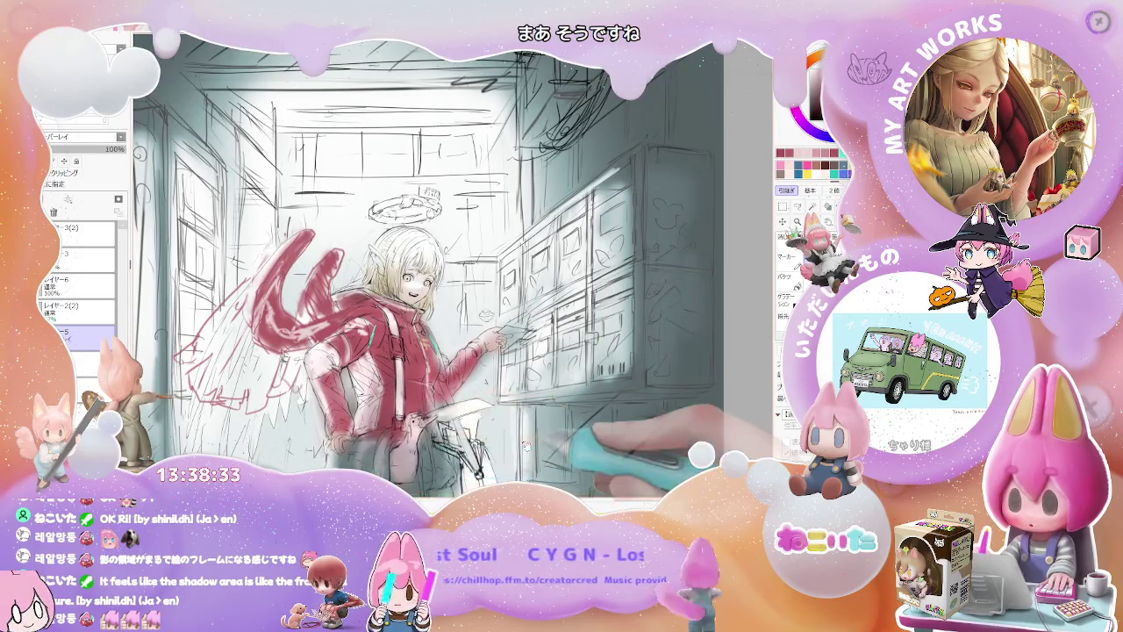
Step: Straighten the view, check the full illustration, then zoom in on the girl and mailboxes
key(Home)
scroll(495, 359, down, 1)
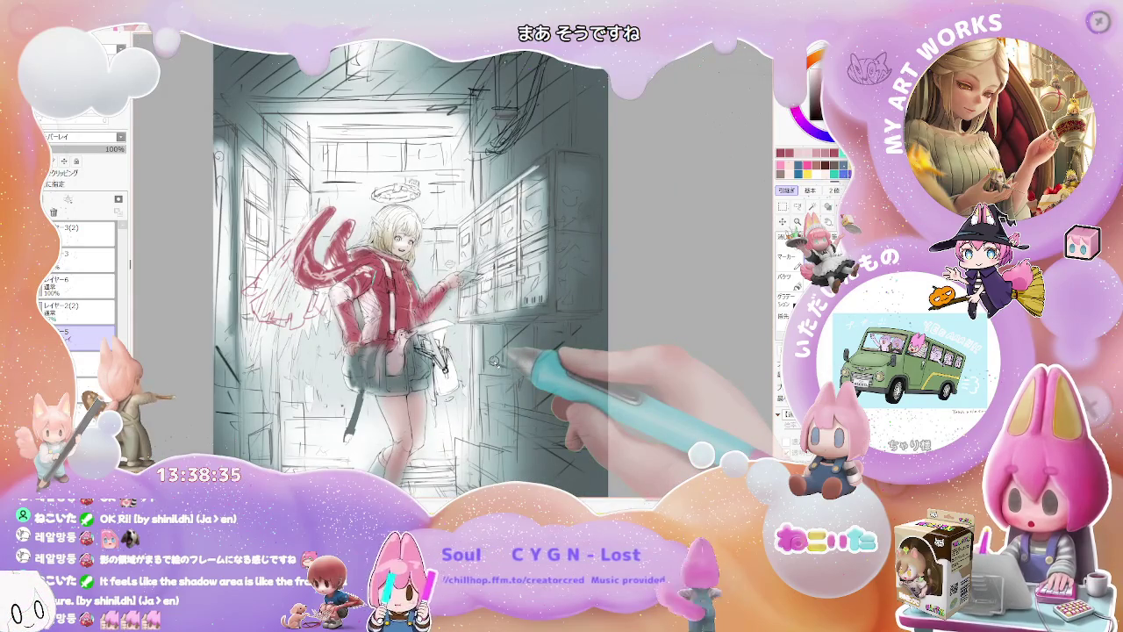
scroll(495, 359, down, 1)
scroll(493, 362, up, 1)
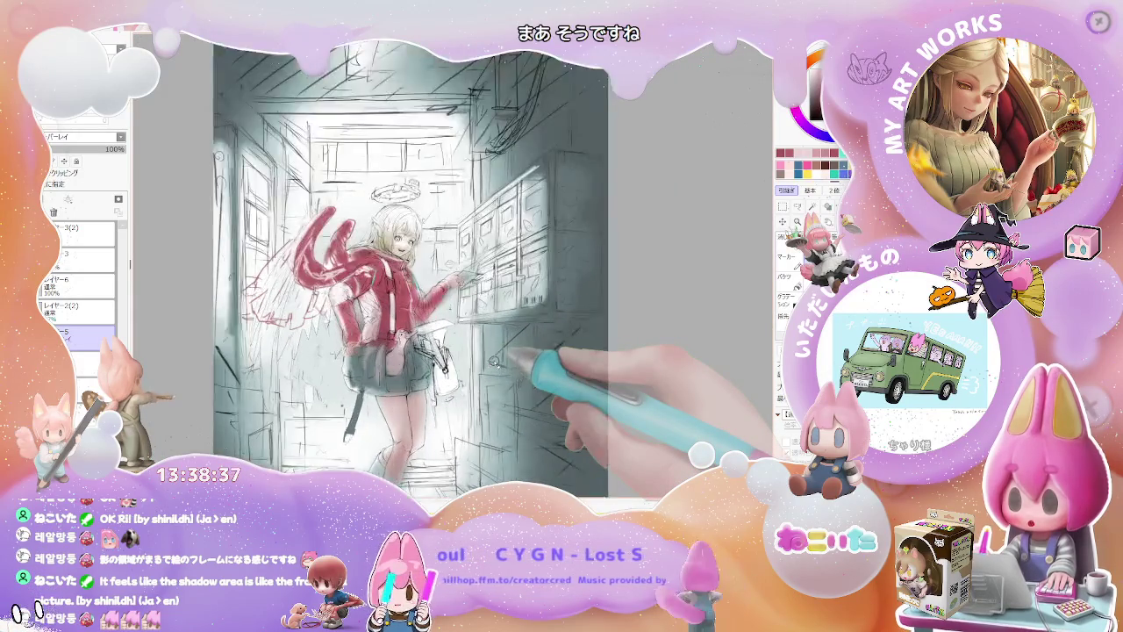
scroll(493, 361, up, 1)
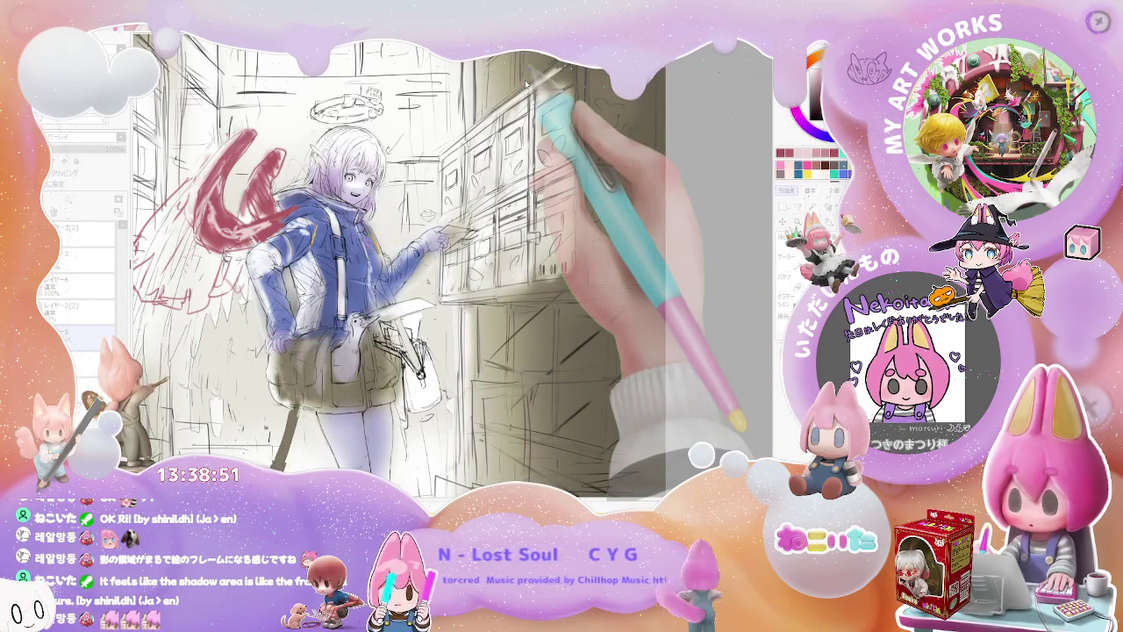
key(ctrl+minus)
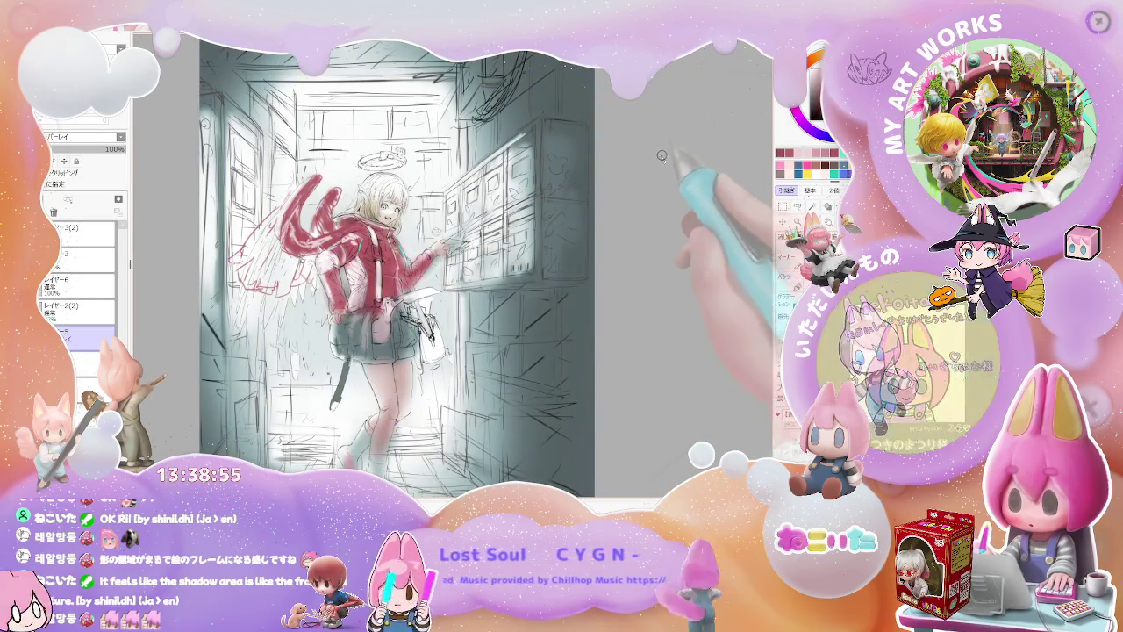
key(ctrl+plus)
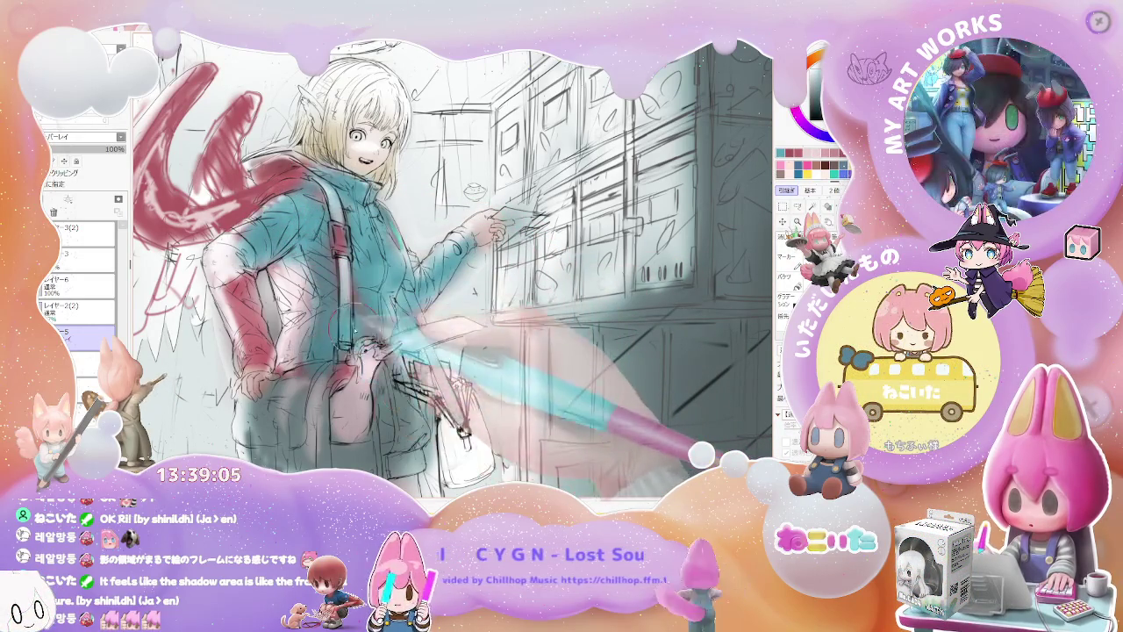
key(minus)
key(minus)
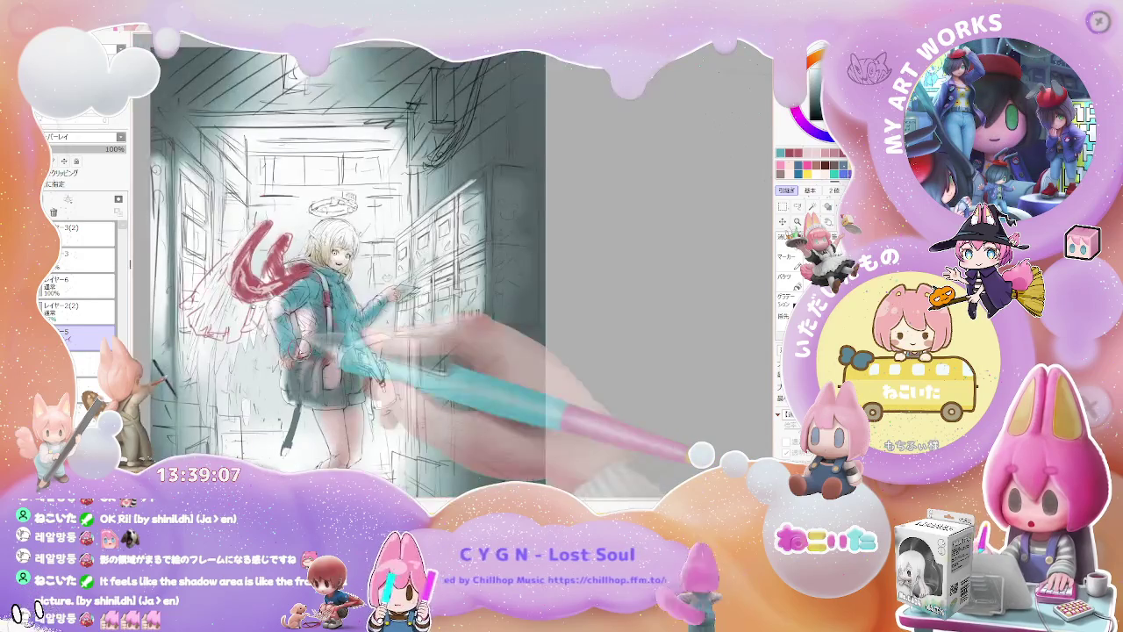
key(minus)
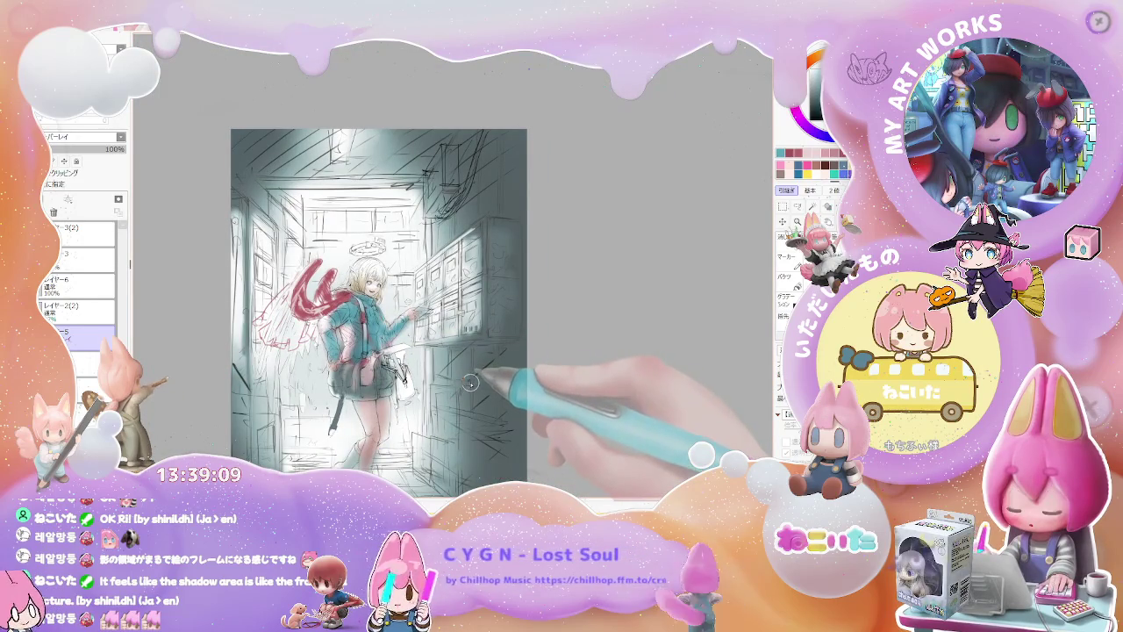
key(minus)
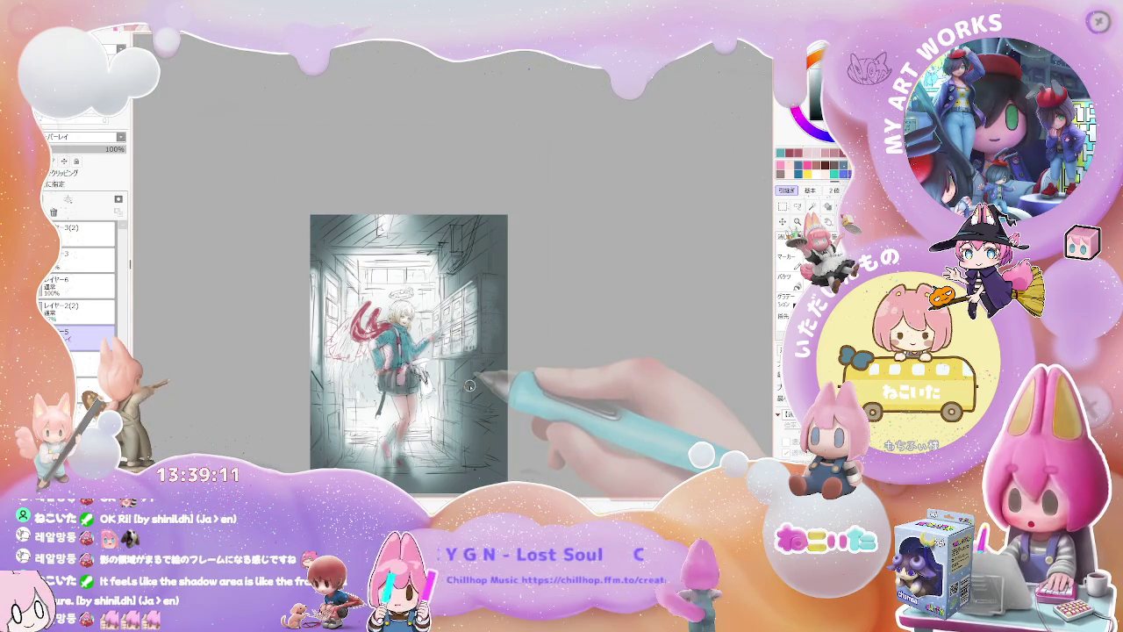
scroll(469, 386, up, 3)
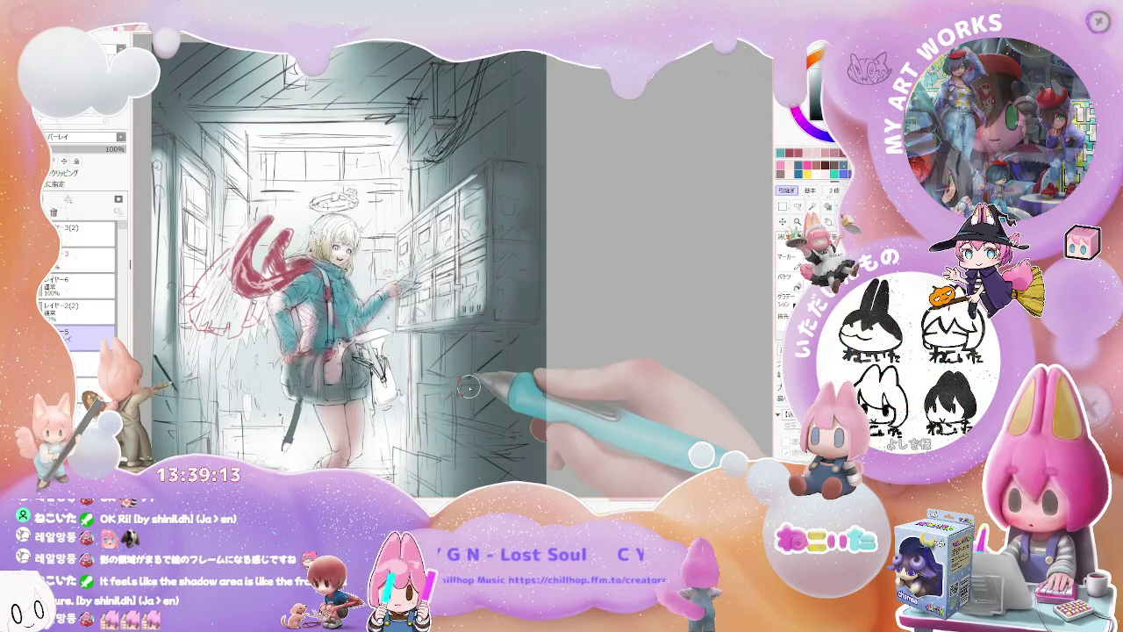
scroll(469, 386, down, 1)
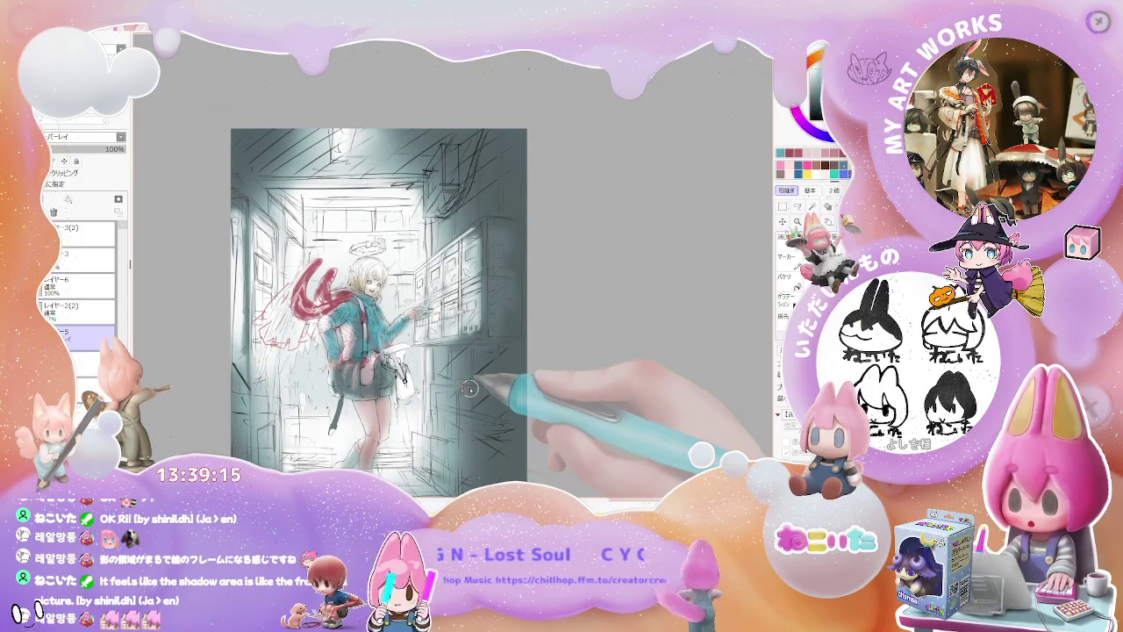
scroll(465, 375, up, 1)
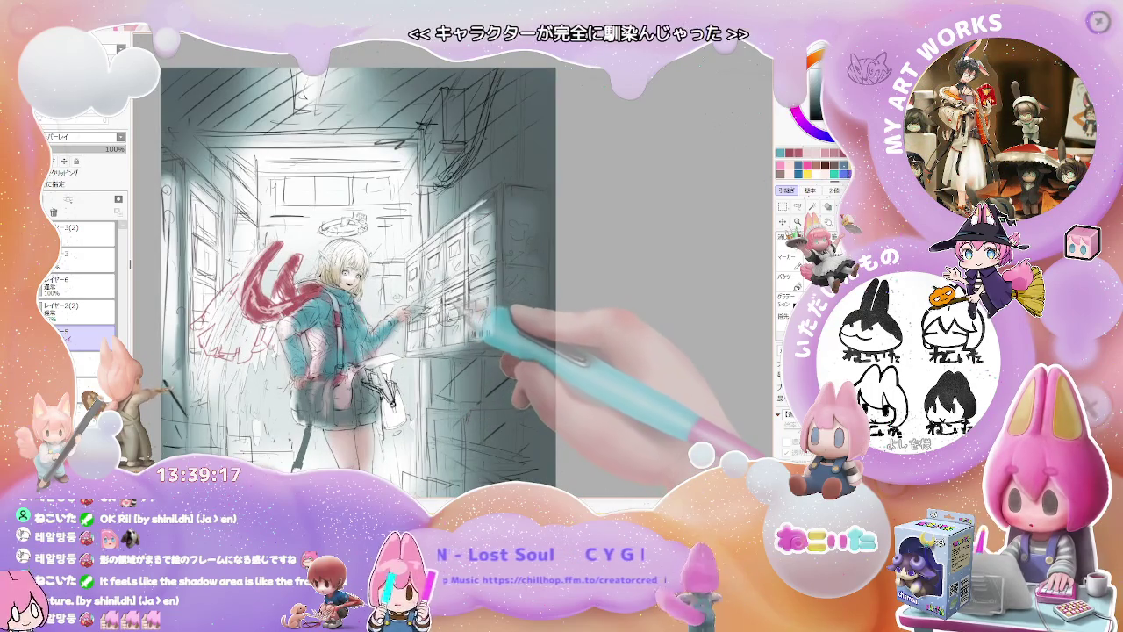
scroll(473, 351, up, 1)
scroll(450, 326, down, 1)
scroll(450, 327, down, 1)
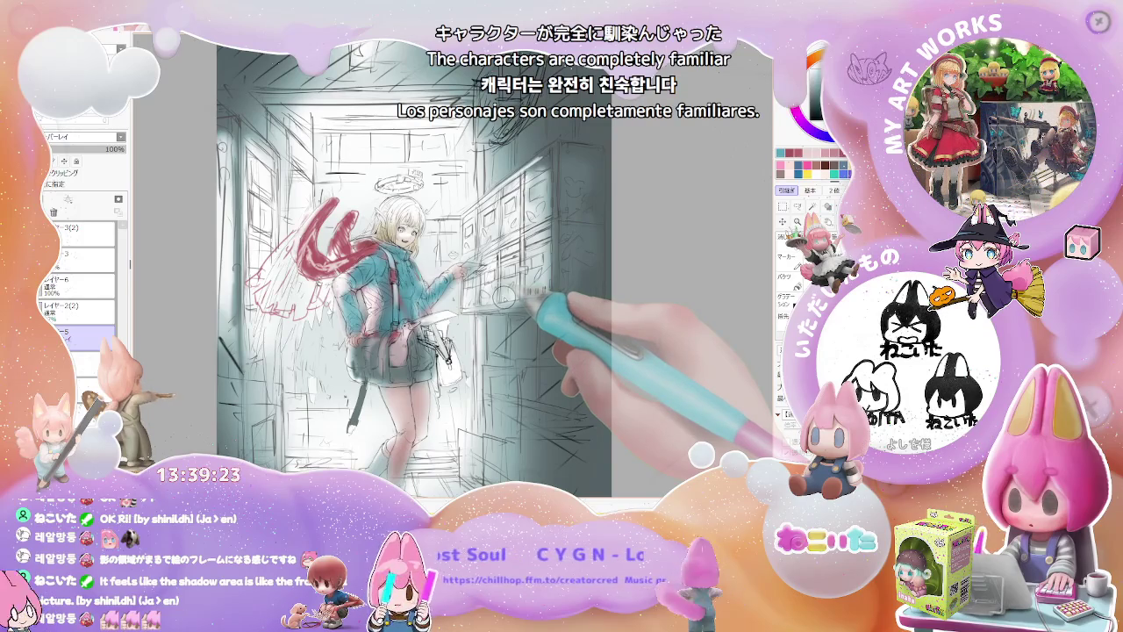
scroll(503, 297, down, 1)
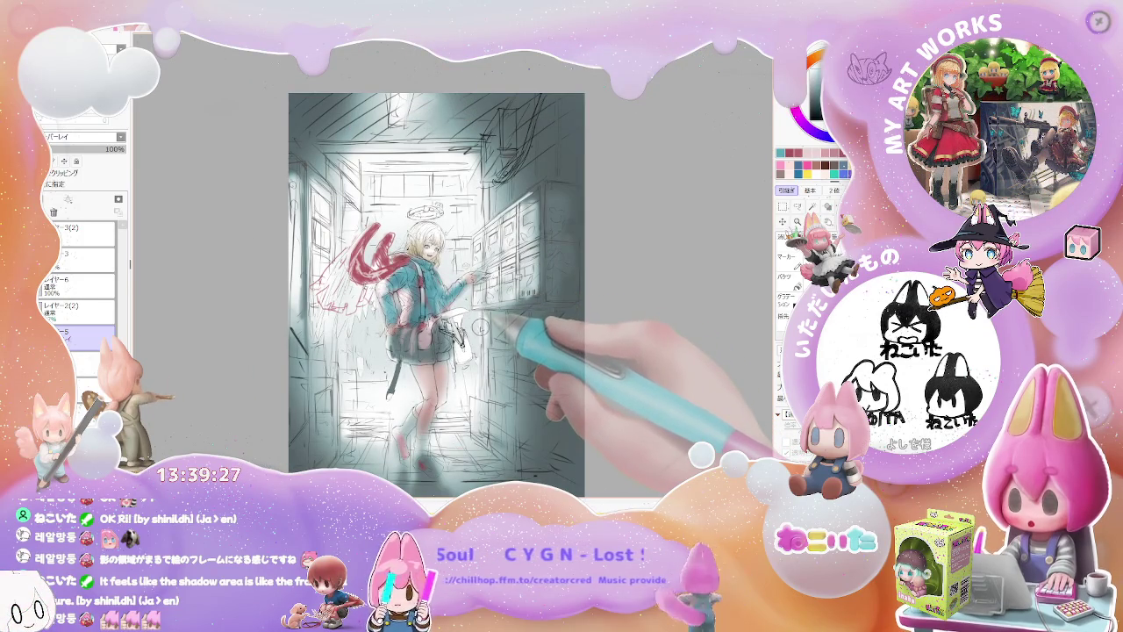
scroll(465, 342, up, 1)
scroll(439, 360, up, 1)
scroll(420, 378, down, 1)
drag(435, 391, 408, 339)
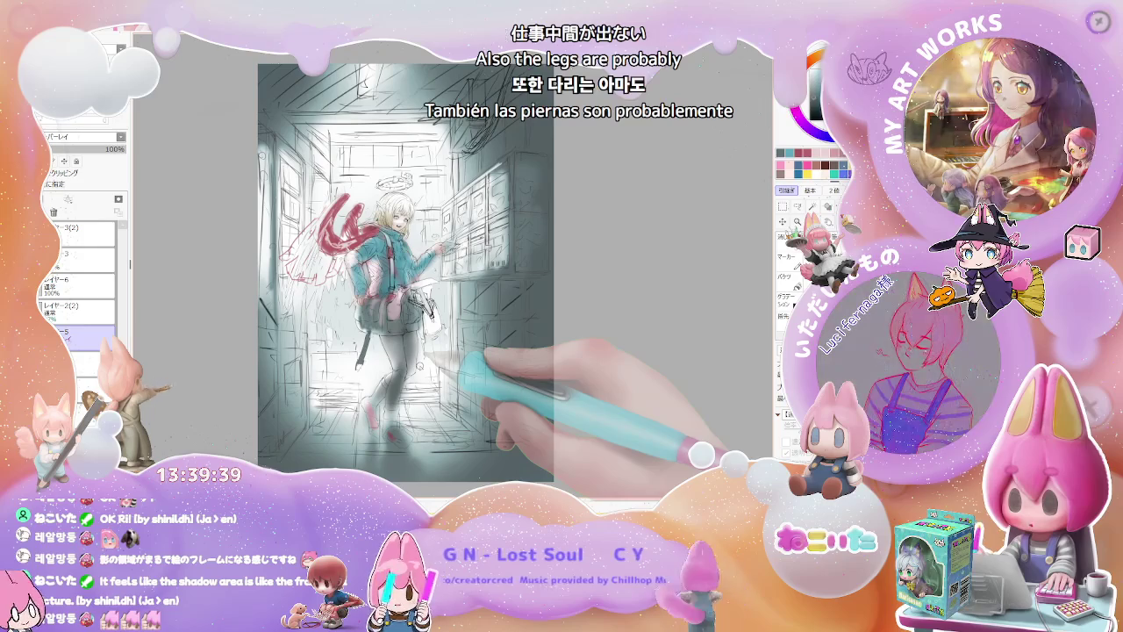
key(minus)
key(minus)
key(plus)
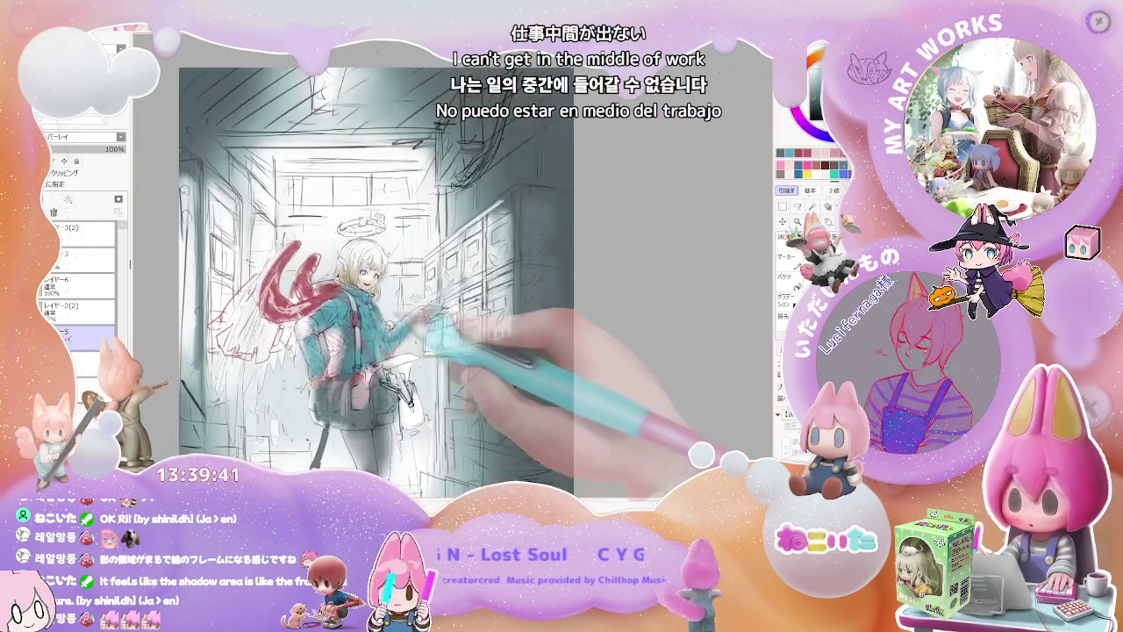
key(plus)
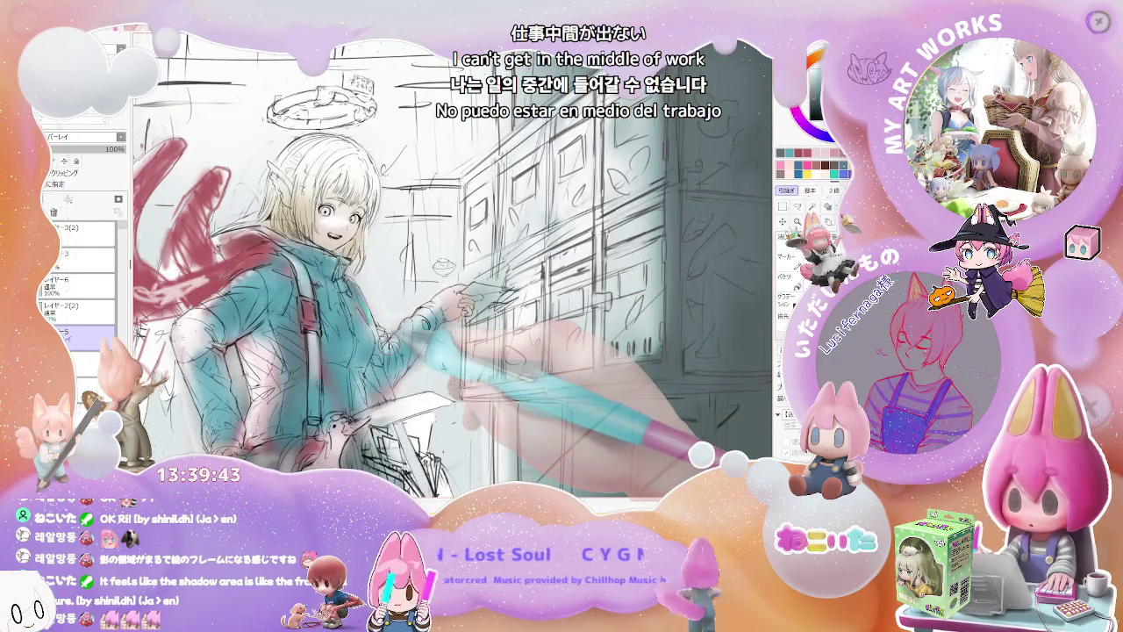
key(plus)
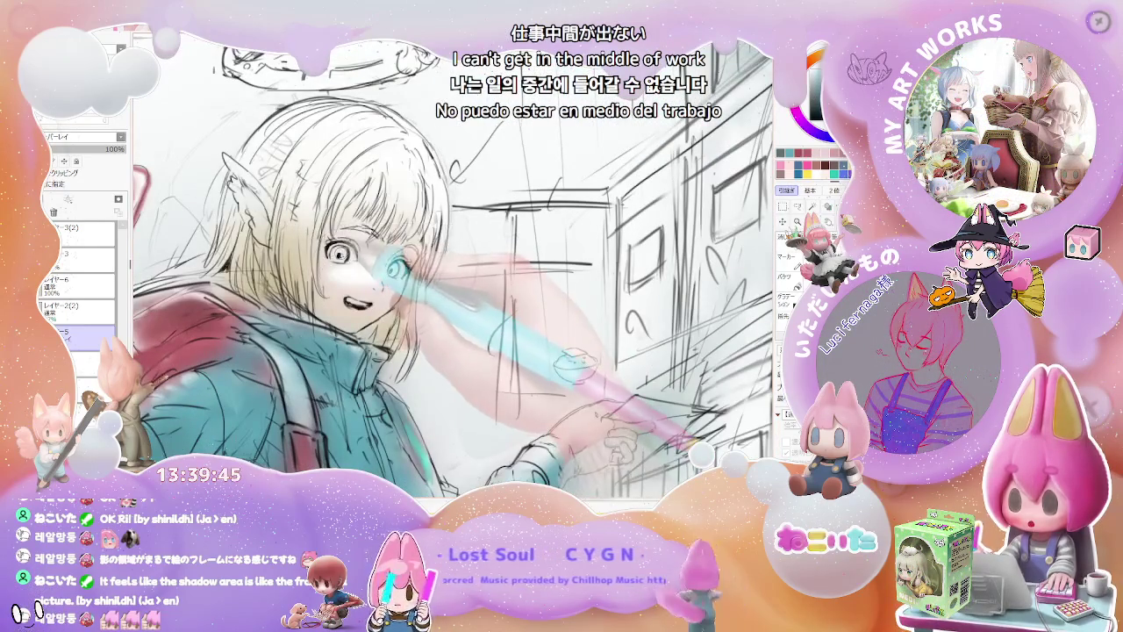
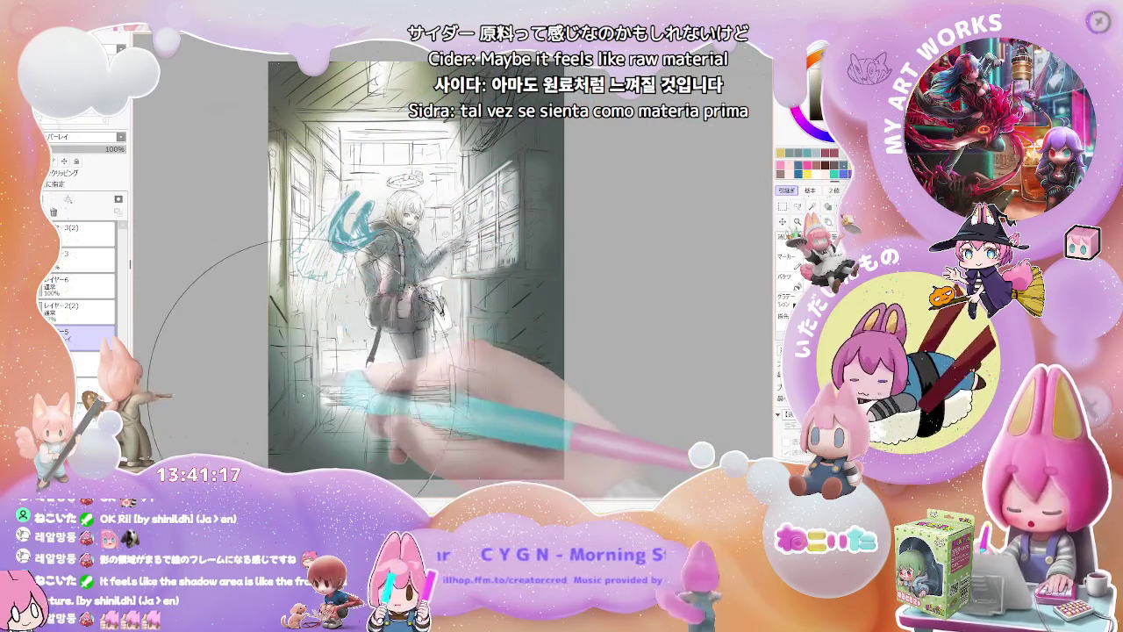
Step: Paint a dark shading stroke over the right-hand mailbox cabinets
drag(289, 280, 550, 211)
key(ctrl+plus)
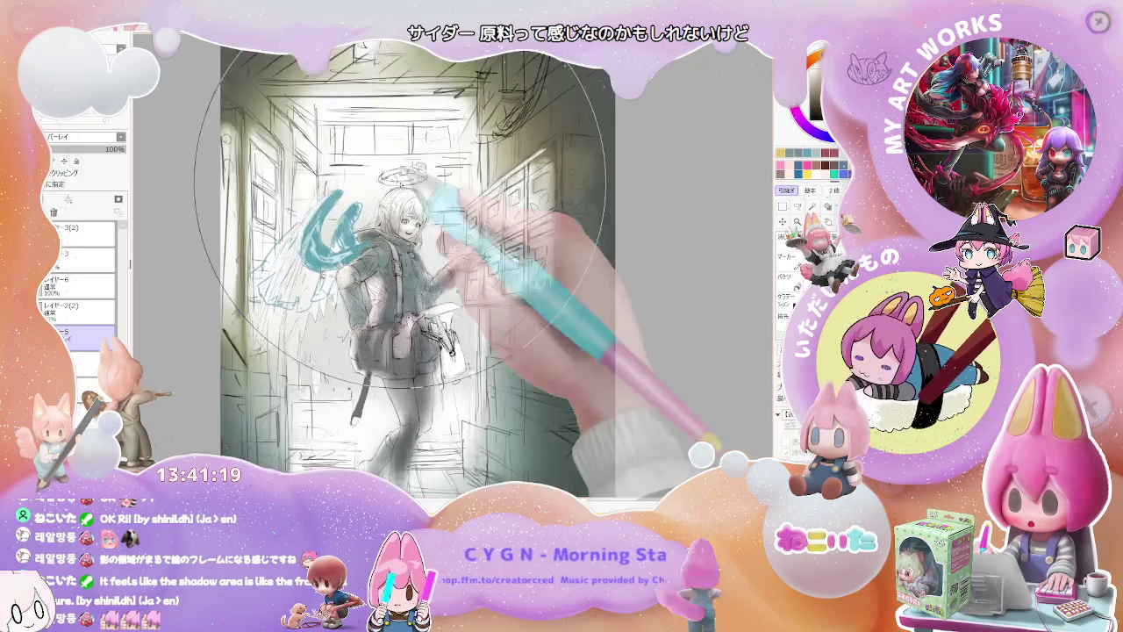
key(ctrl+minus)
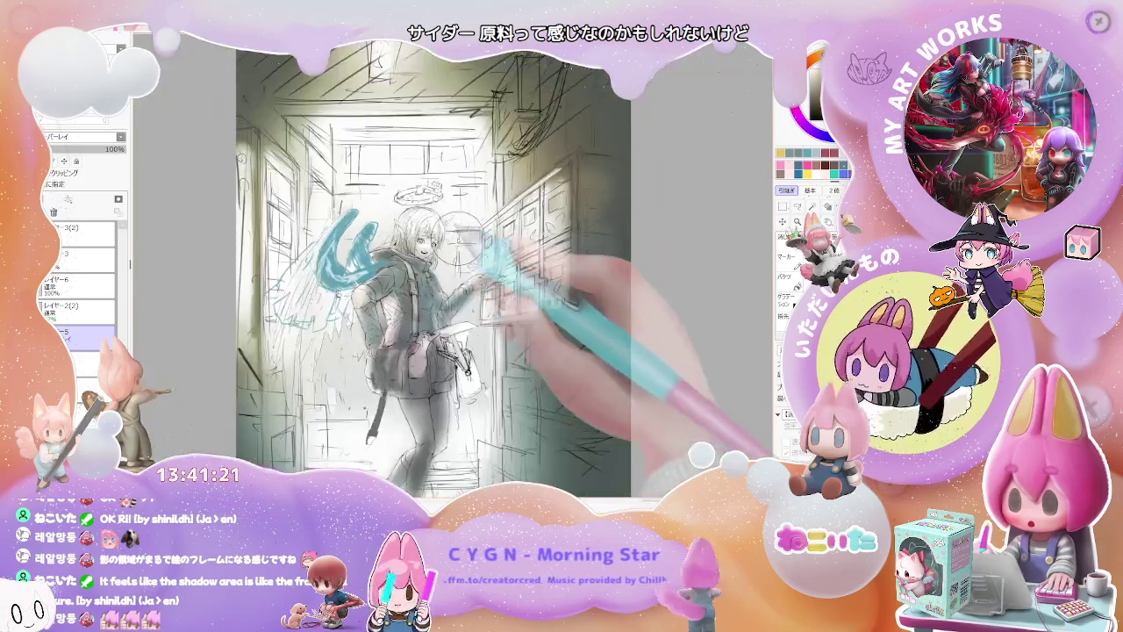
key(ctrl+minus)
key(Delete)
key(Delete)
key(Delete)
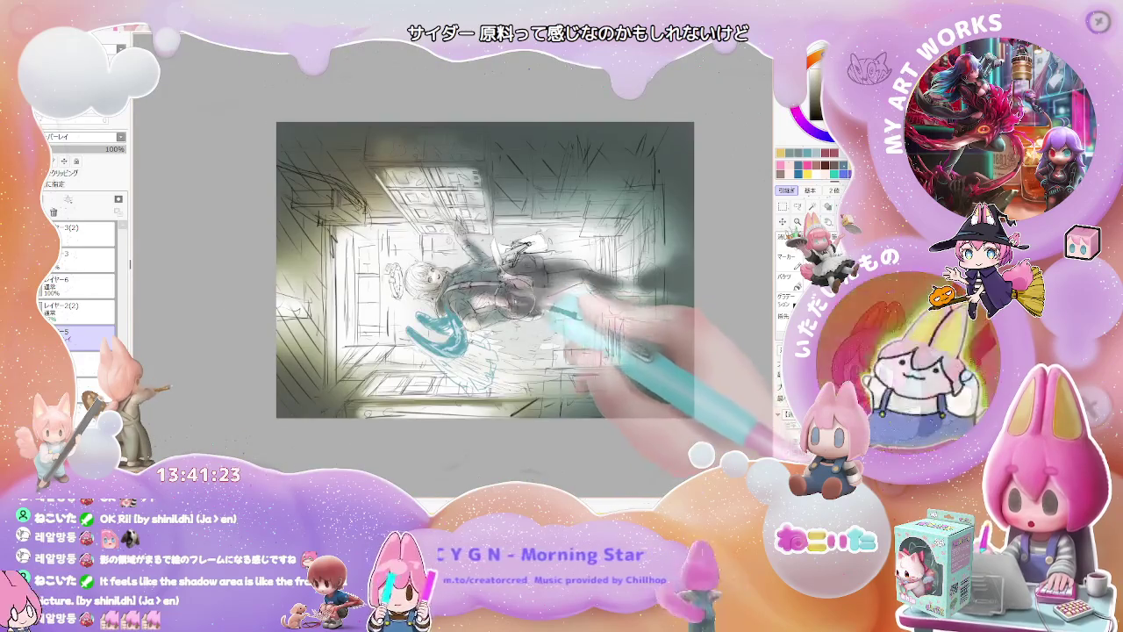
Step: Zoom in on the girl, reset the view upright, and scroll around to review the sketch
key(ctrl+plus)
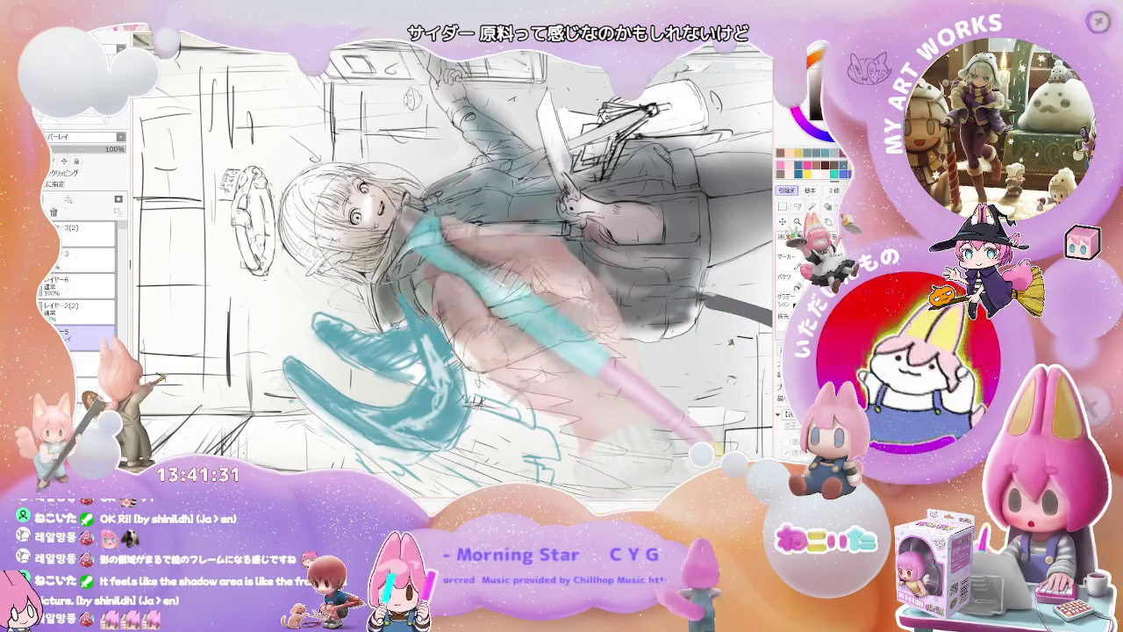
key(Home)
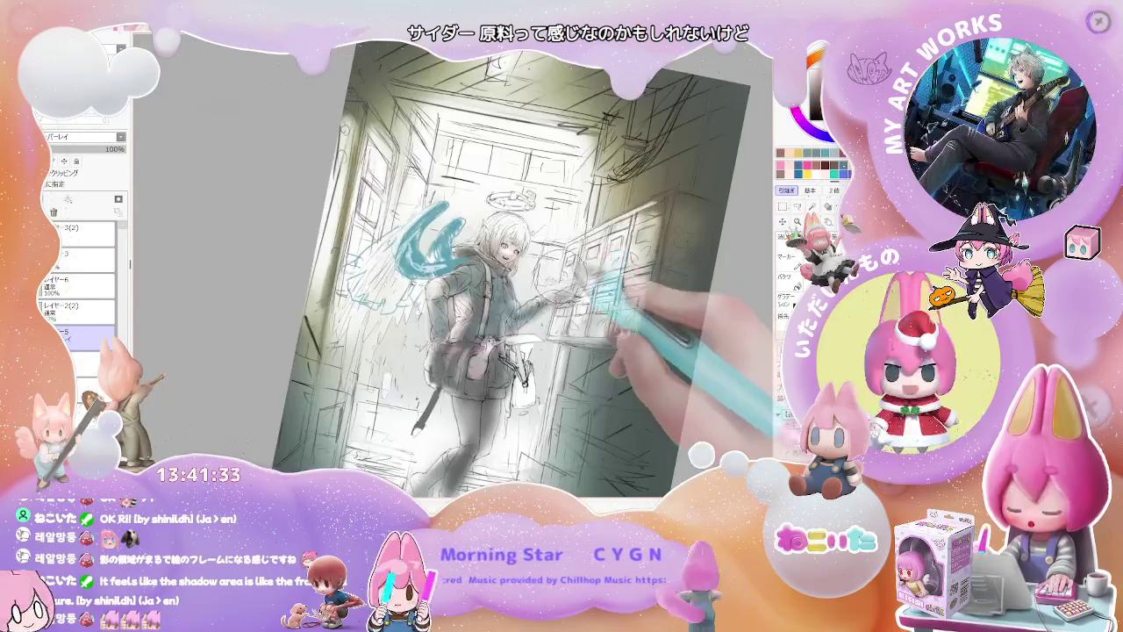
scroll(595, 272, up, 5)
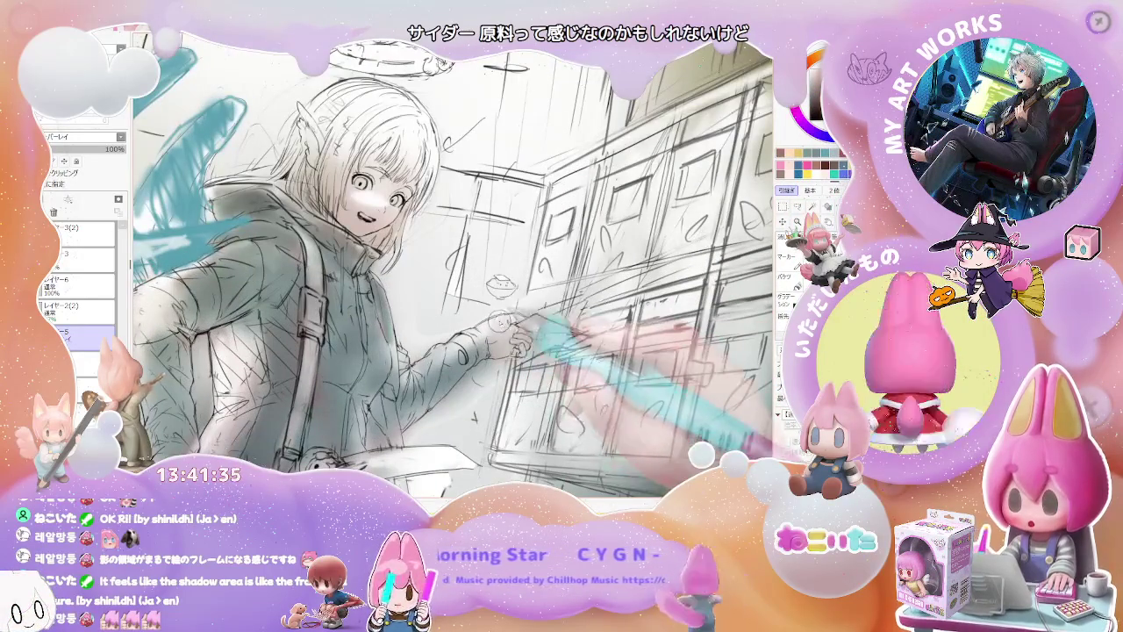
scroll(451, 264, down, 2)
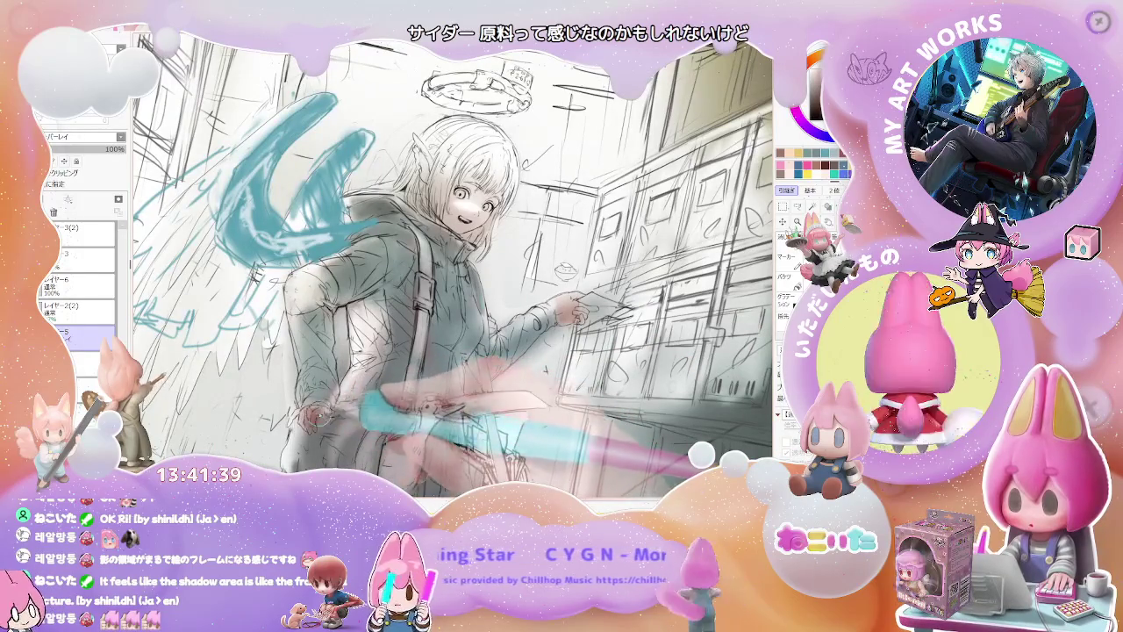
scroll(452, 263, down, 2)
scroll(452, 263, down, 1)
scroll(452, 264, down, 1)
scroll(452, 263, down, 1)
scroll(451, 264, down, 1)
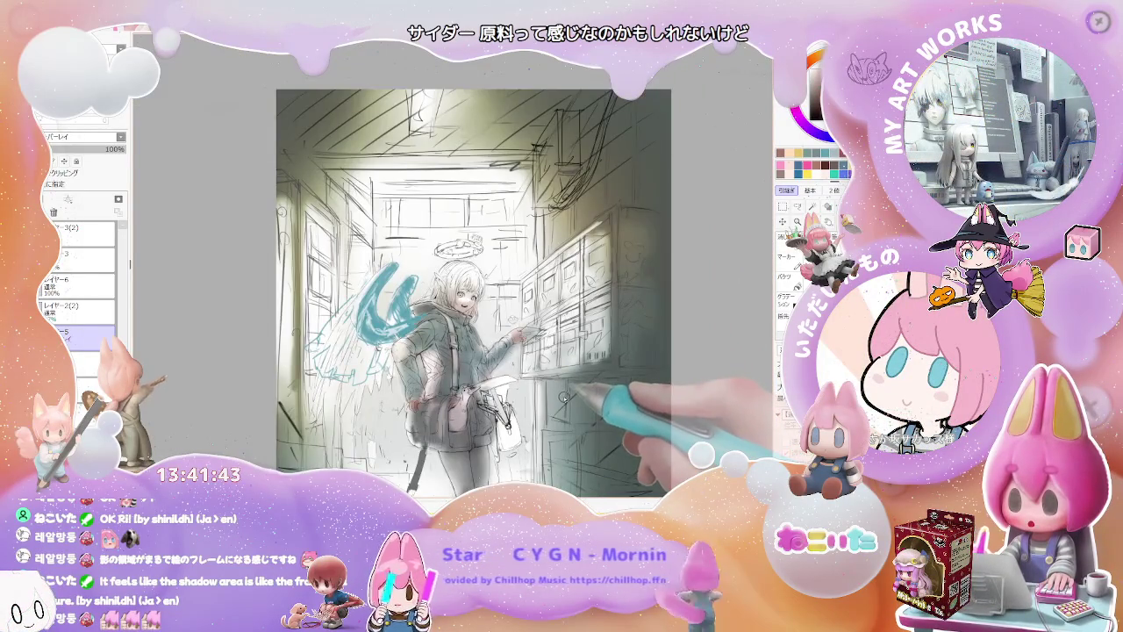
scroll(473, 293, down, 1)
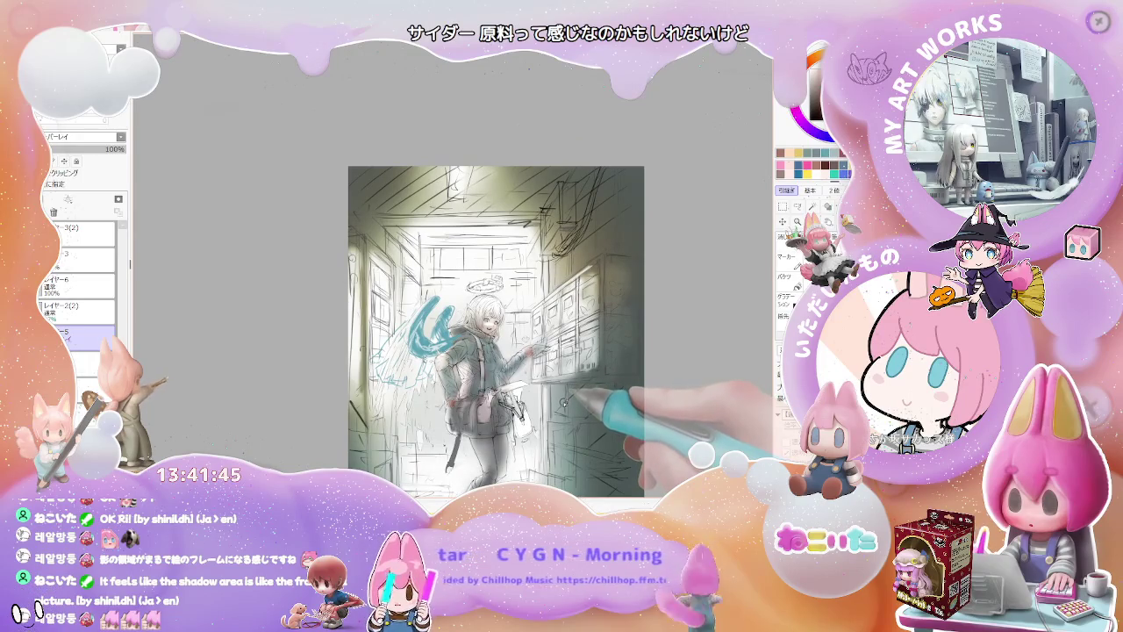
scroll(539, 357, up, 3)
scroll(538, 357, up, 1)
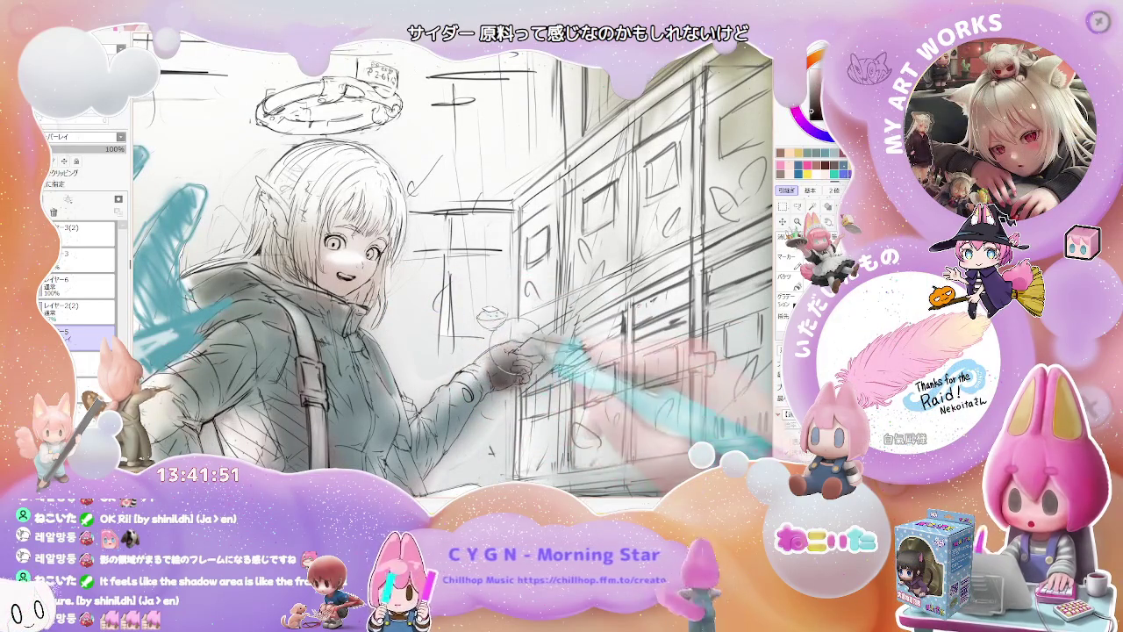
scroll(491, 281, down, 1)
scroll(491, 281, down, 1)
scroll(491, 281, down, 1)
scroll(491, 281, down, 1)
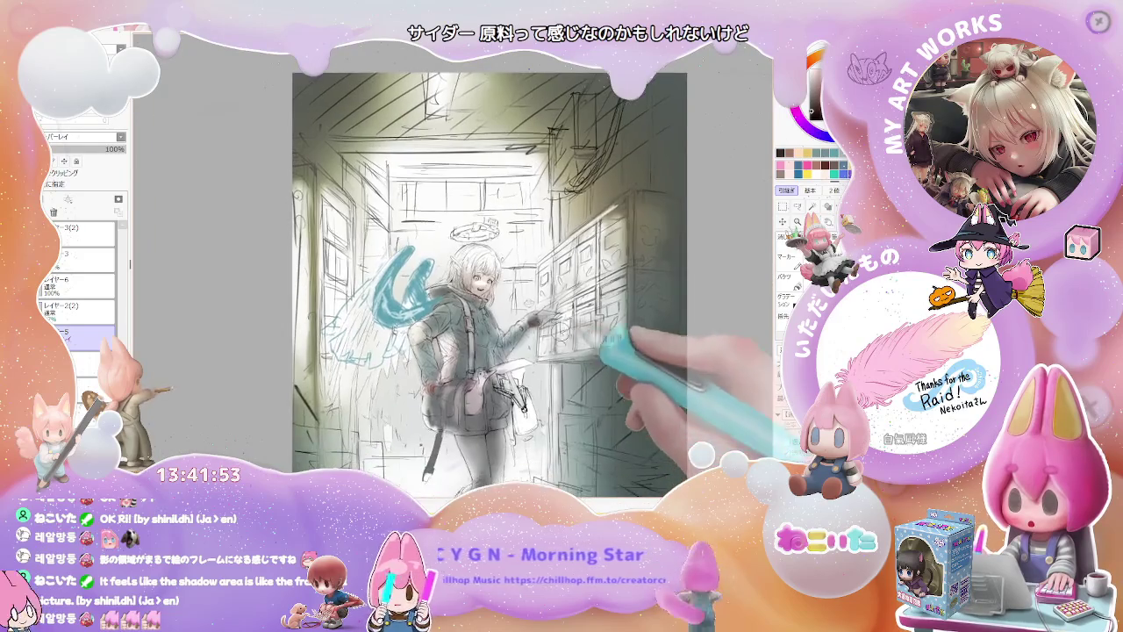
scroll(491, 280, up, 1)
scroll(491, 281, up, 1)
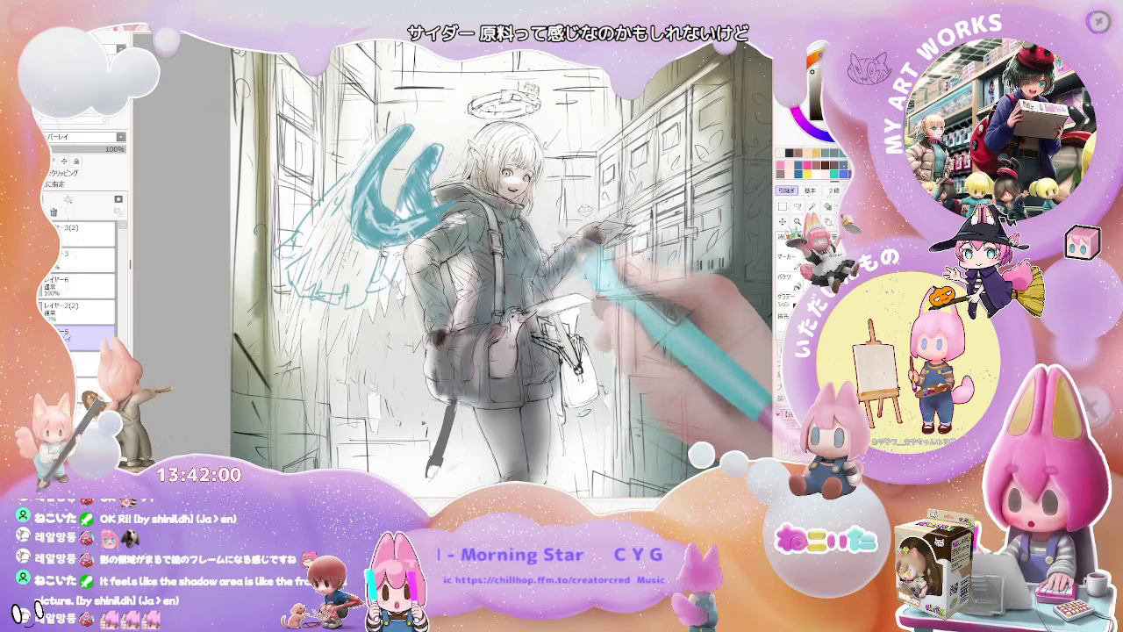
scroll(492, 280, down, 1)
scroll(492, 281, down, 1)
ctrl+shift+click(362, 279)
drag(361, 279, 377, 263)
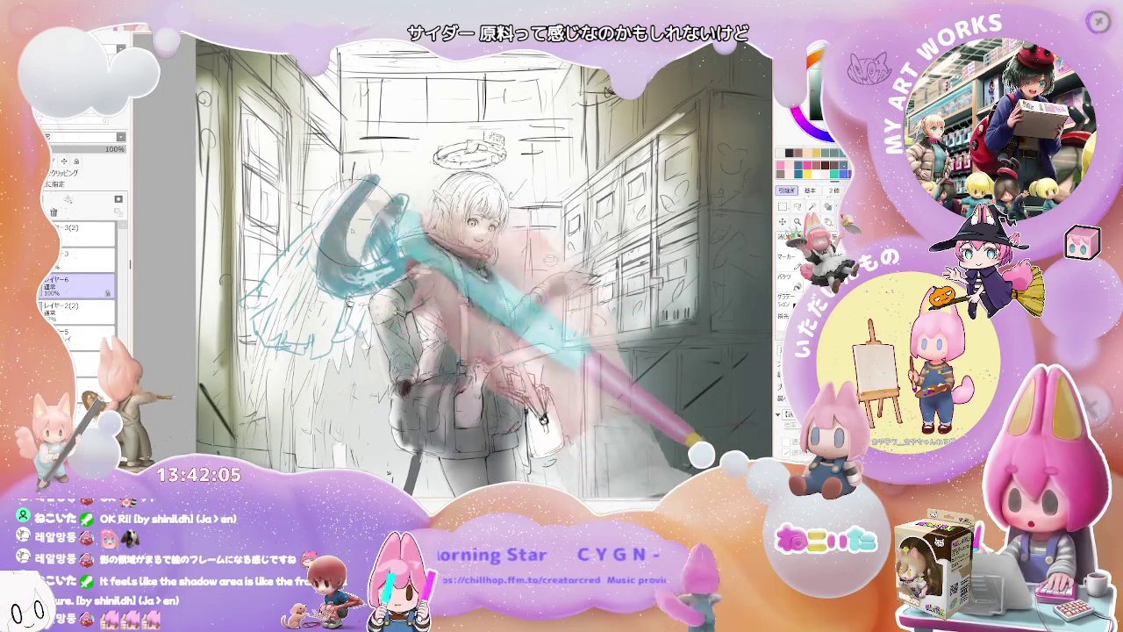
scroll(421, 272, down, 2)
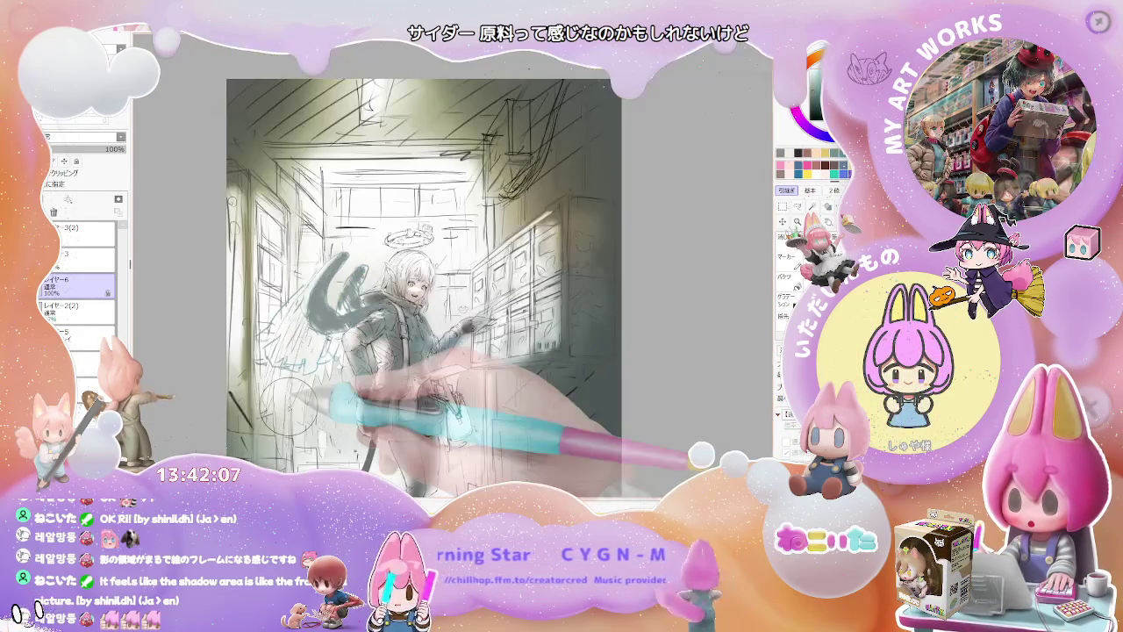
scroll(421, 290, down, 3)
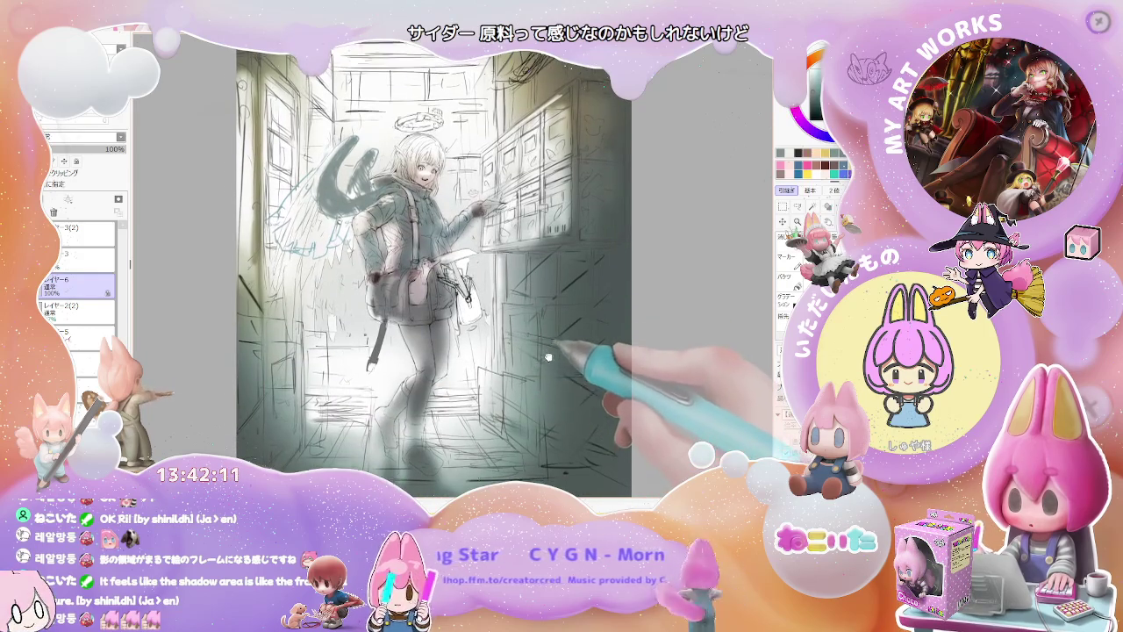
drag(547, 353, 549, 403)
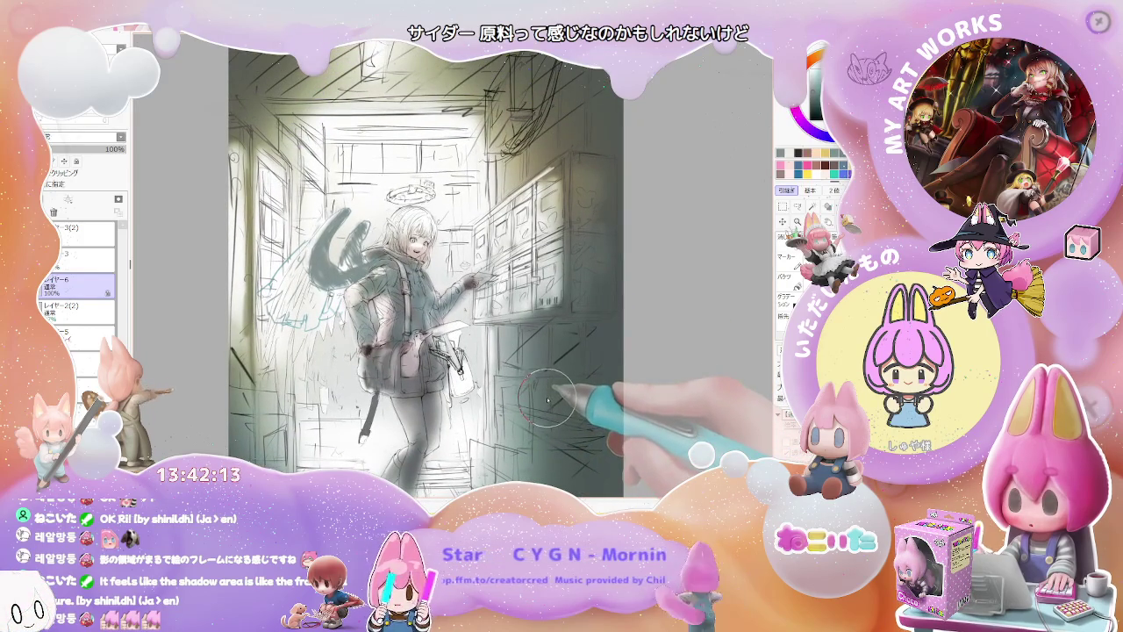
scroll(545, 399, up, 2)
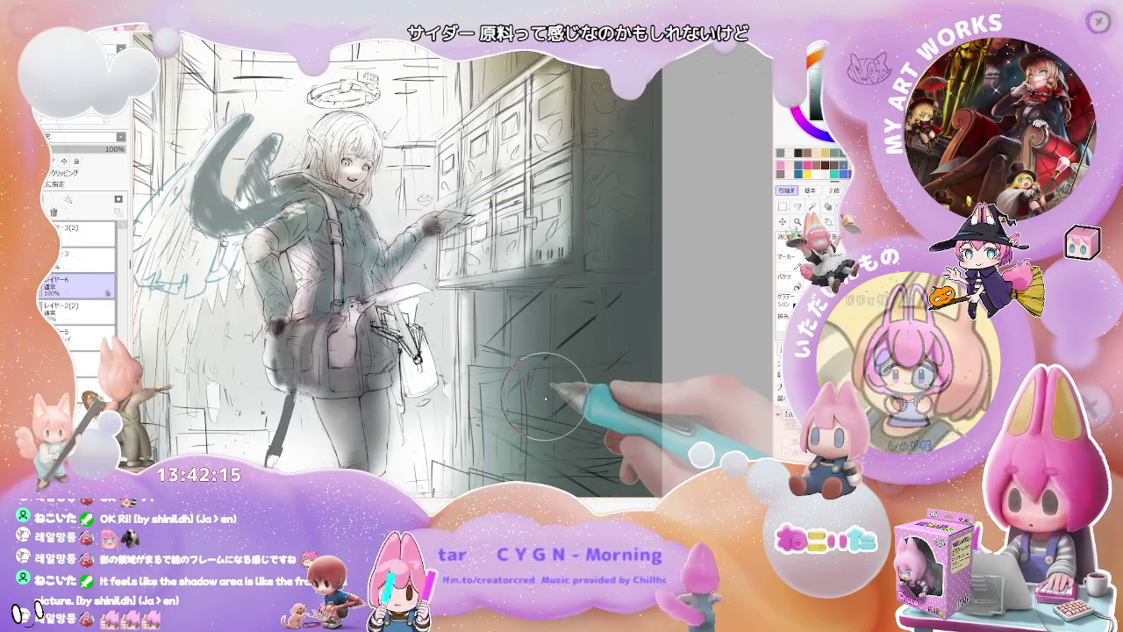
key(Delete)
key(Delete)
key(Delete)
key(Delete)
key(Delete)
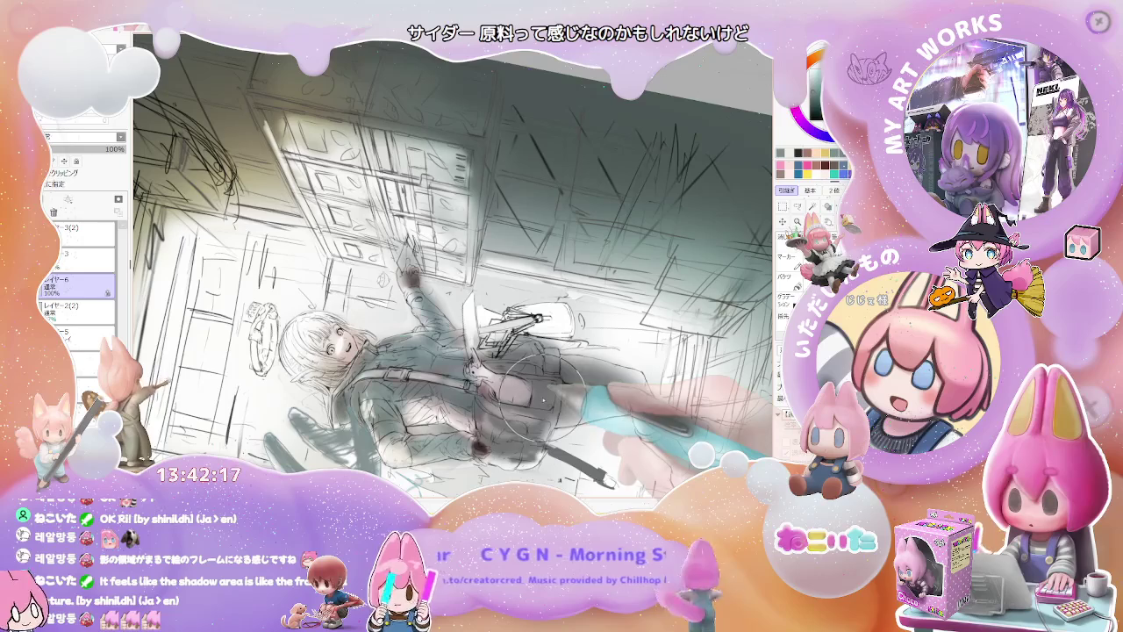
key(Home)
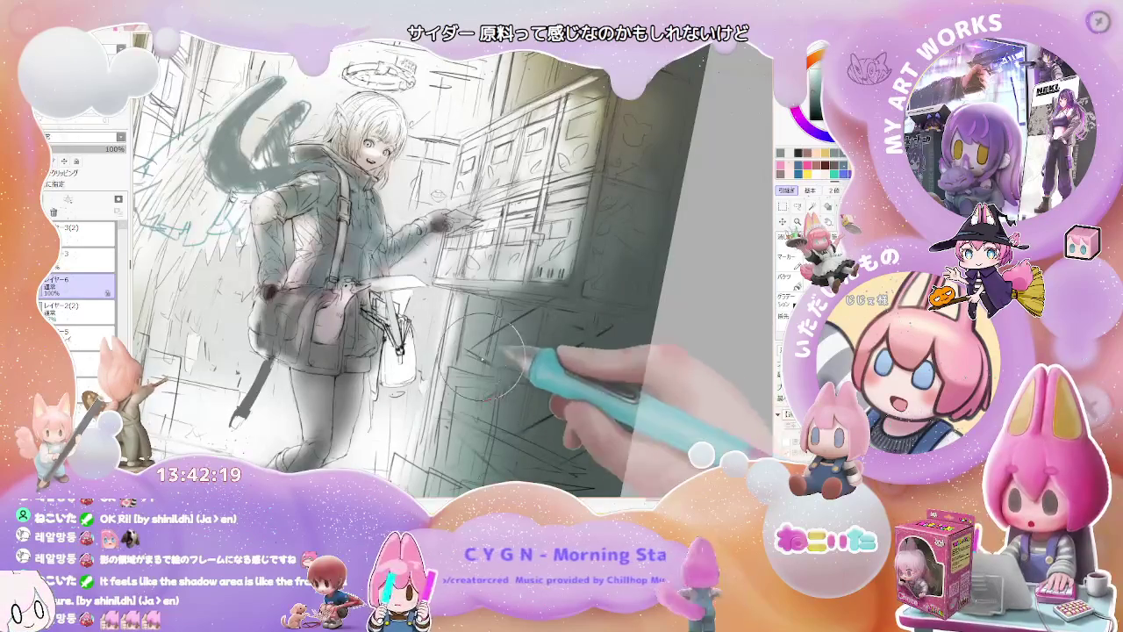
scroll(405, 353, up, 2)
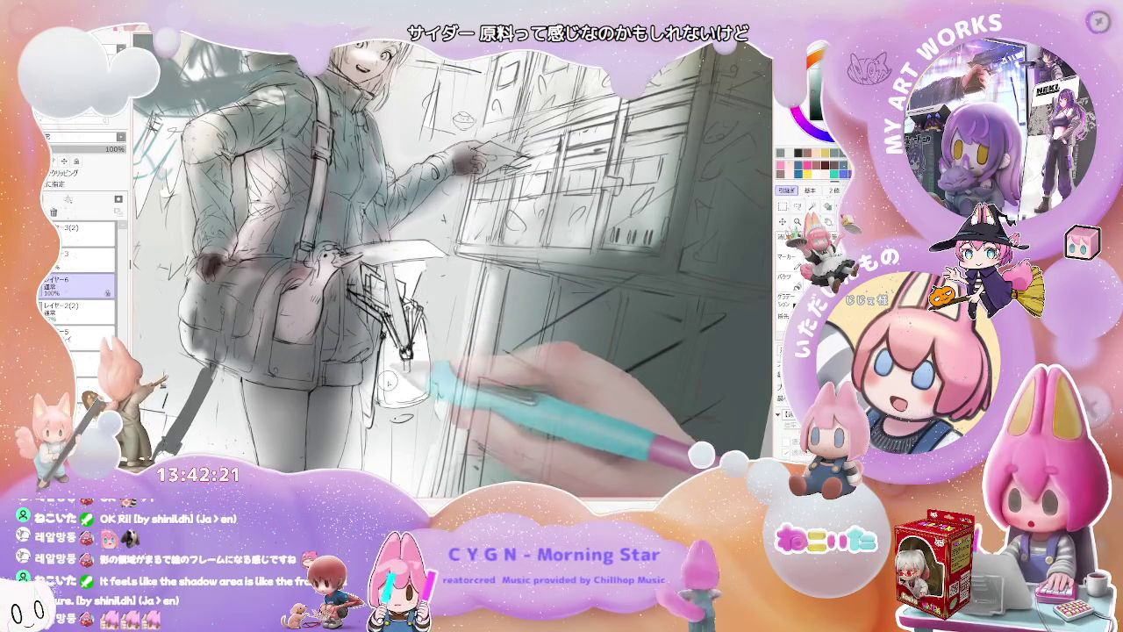
scroll(403, 351, down, 2)
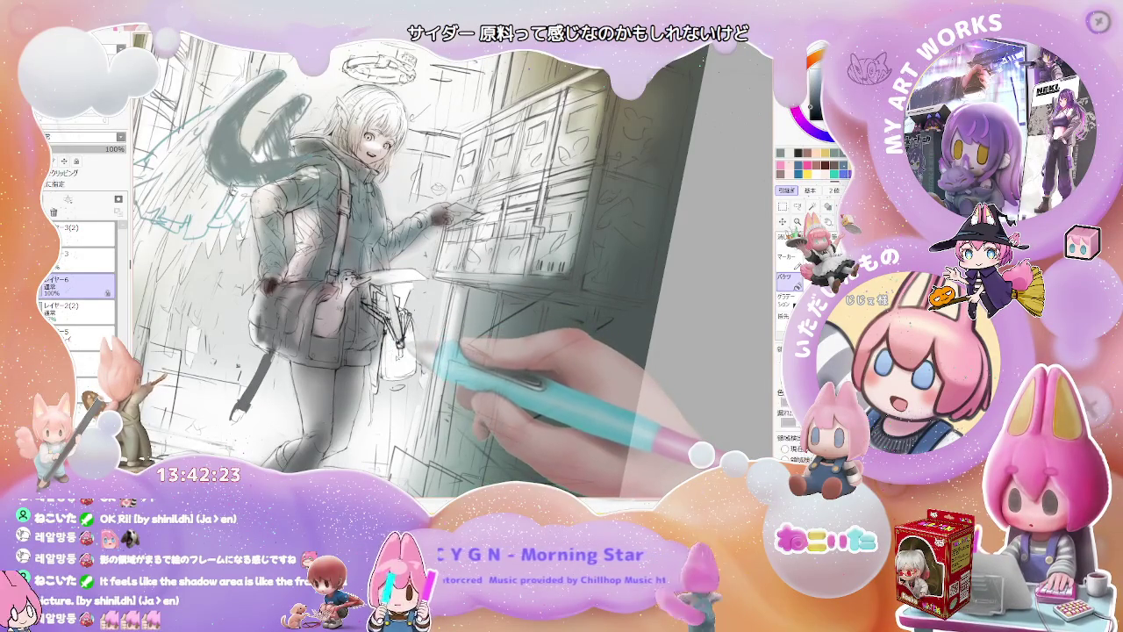
drag(388, 347, 402, 373)
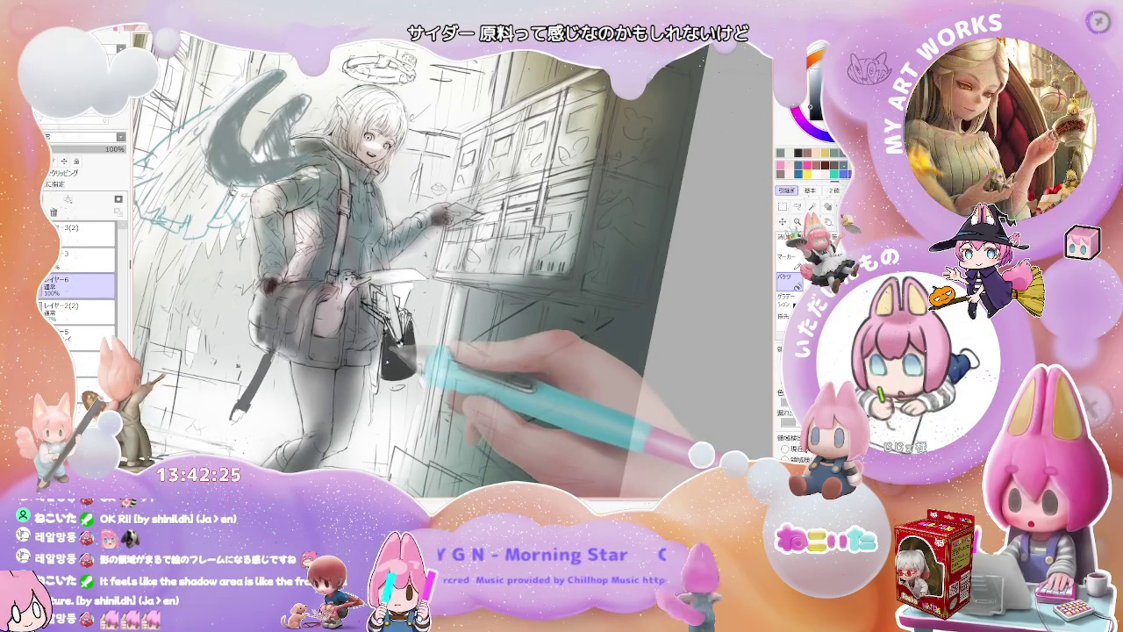
scroll(386, 364, down, 2)
key(Home)
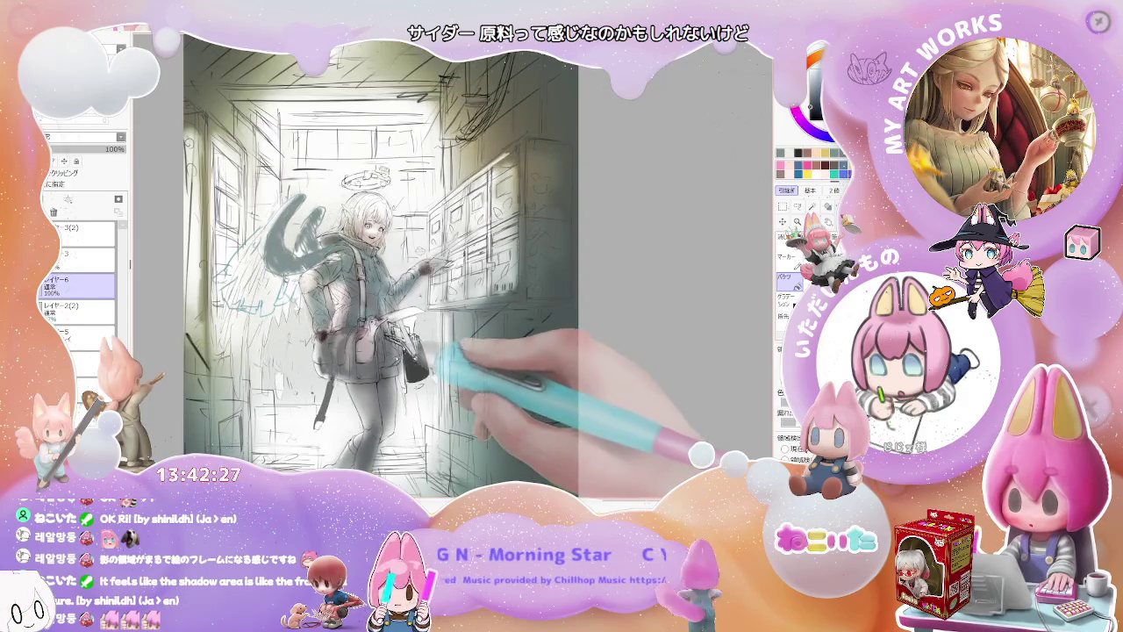
scroll(443, 358, up, 2)
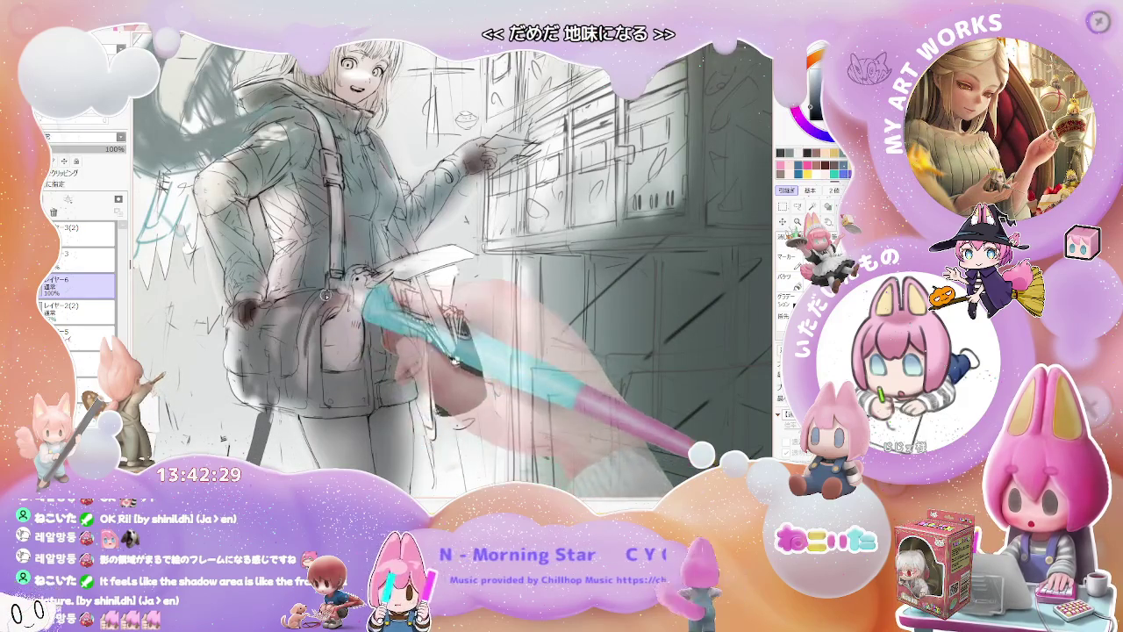
scroll(443, 358, down, 2)
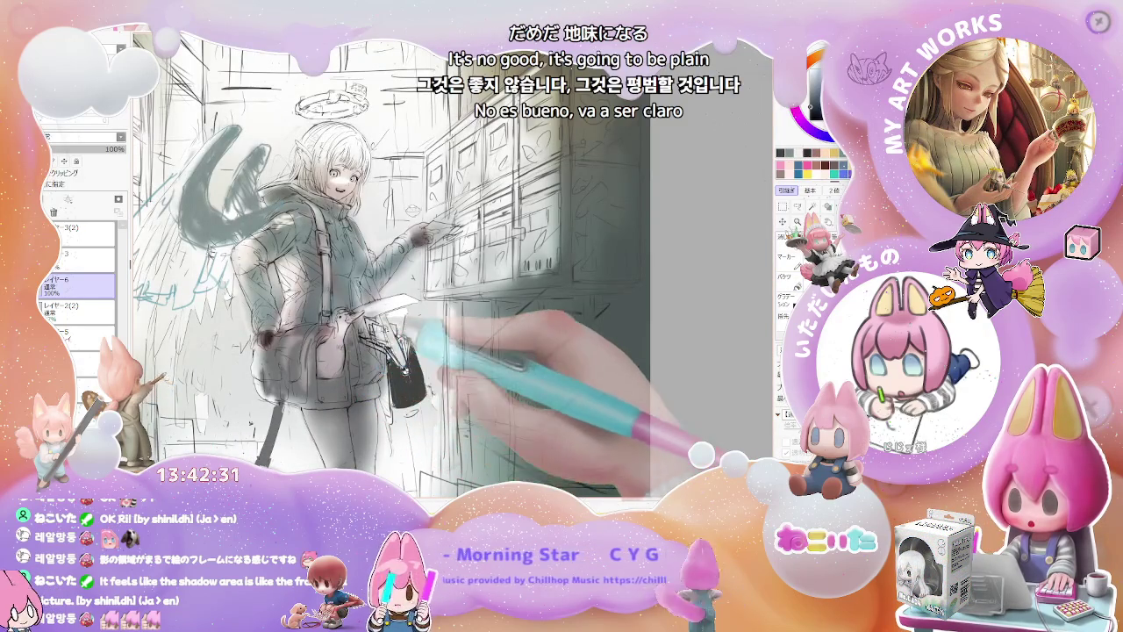
scroll(443, 358, down, 1)
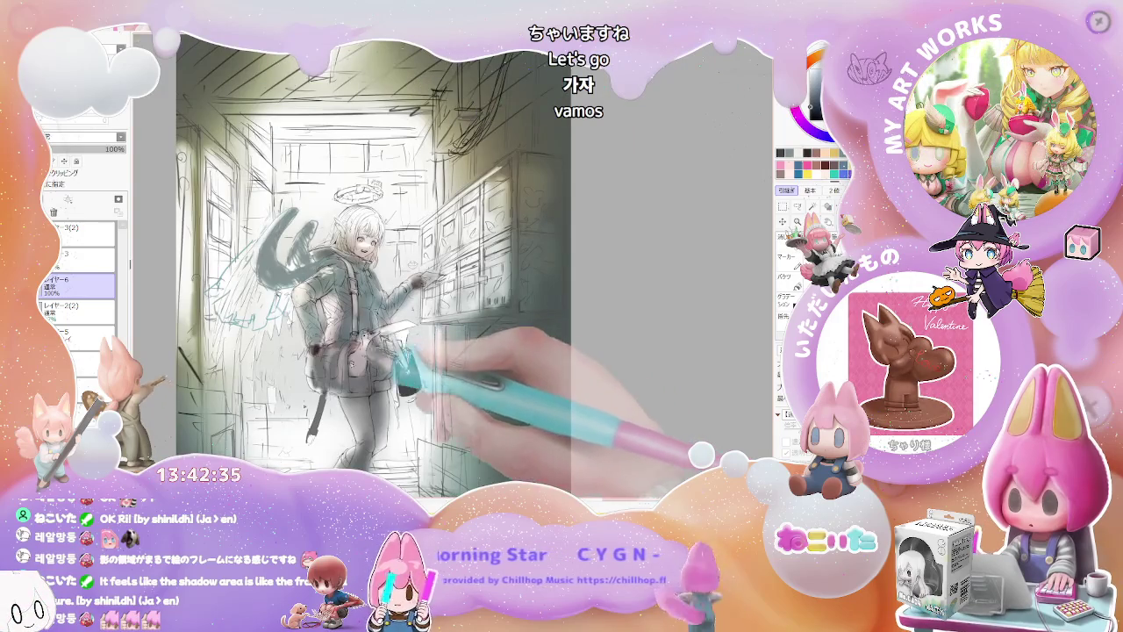
scroll(342, 355, up, 2)
ctrl+click(338, 364)
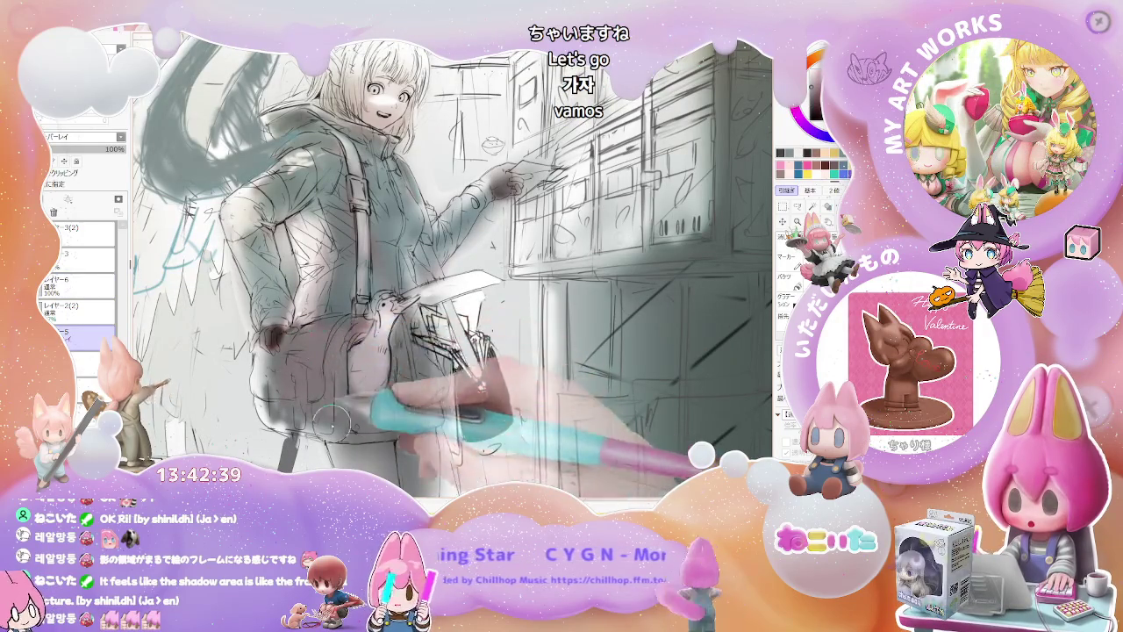
scroll(329, 406, down, 1)
scroll(439, 378, down, 1)
scroll(532, 358, down, 1)
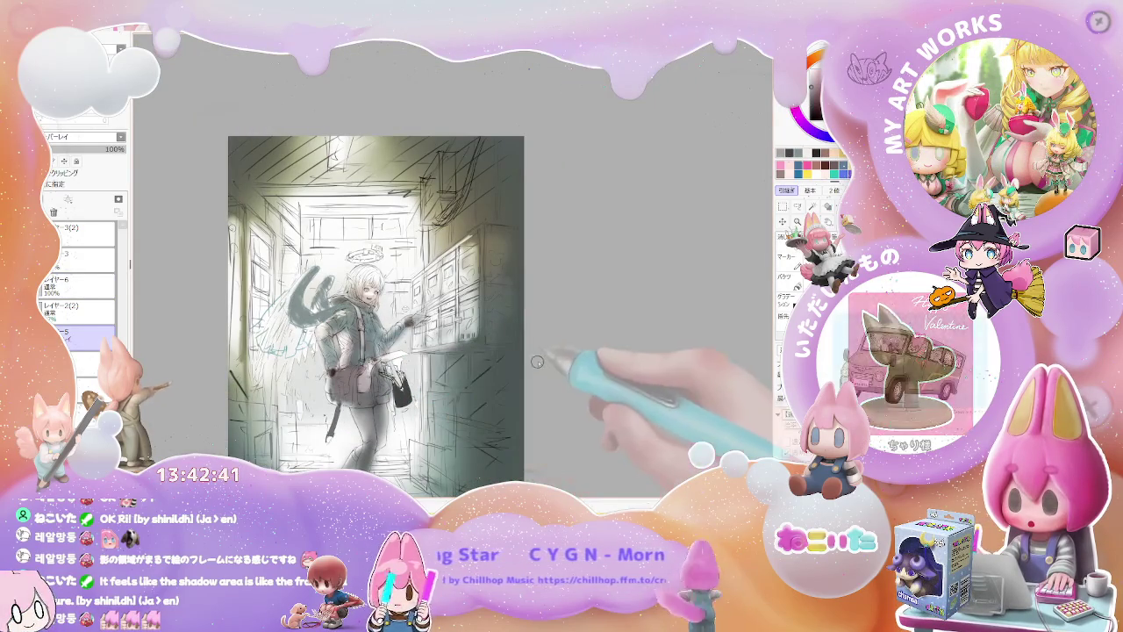
mouse_move(576, 381)
mouse_down()
mouse_move(526, 427)
mouse_move(453, 316)
mouse_move(420, 331)
mouse_move(99, 324)
mouse_up()
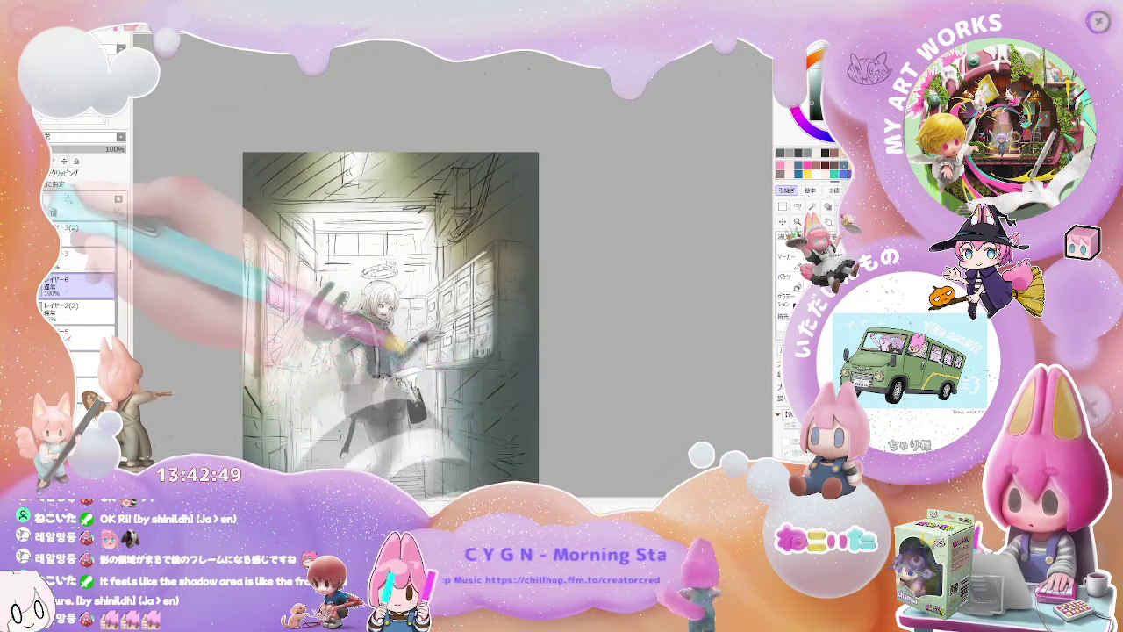
key(ctrl+z)
Step: Brush bright yellow across the girl's halo
scroll(386, 325, up, 3)
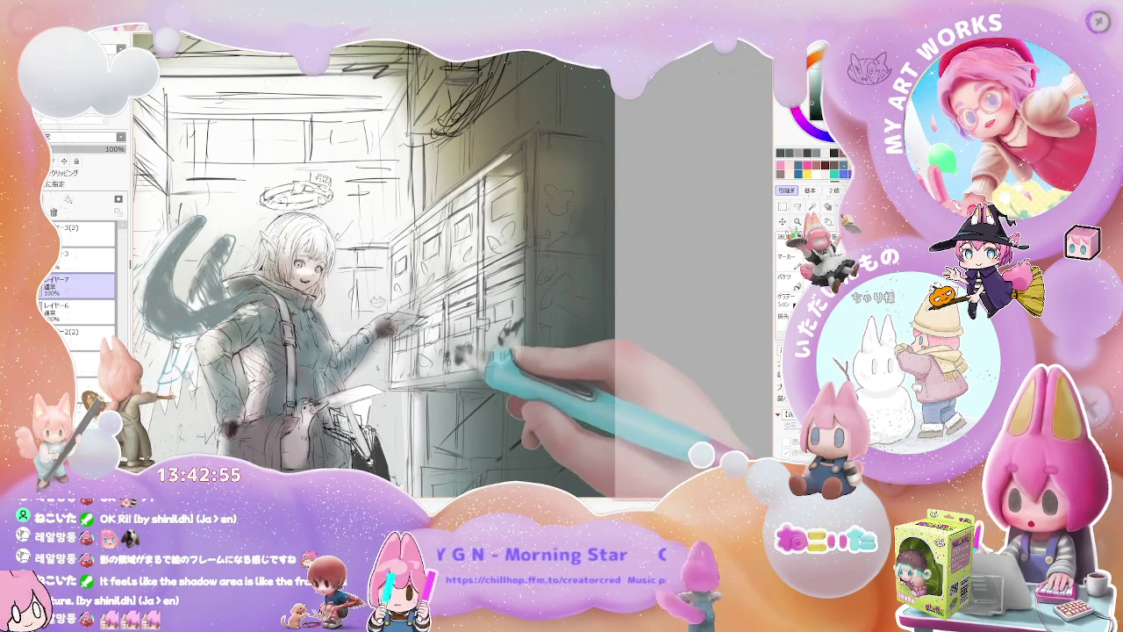
scroll(364, 290, down, 2)
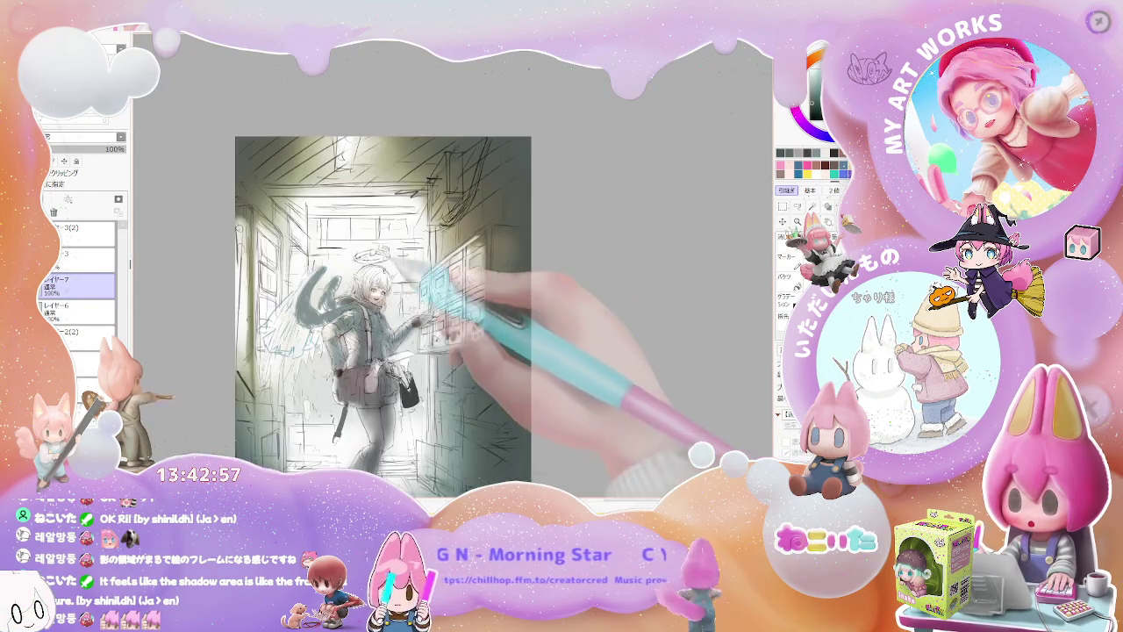
scroll(342, 228, up, 2)
scroll(342, 228, up, 2)
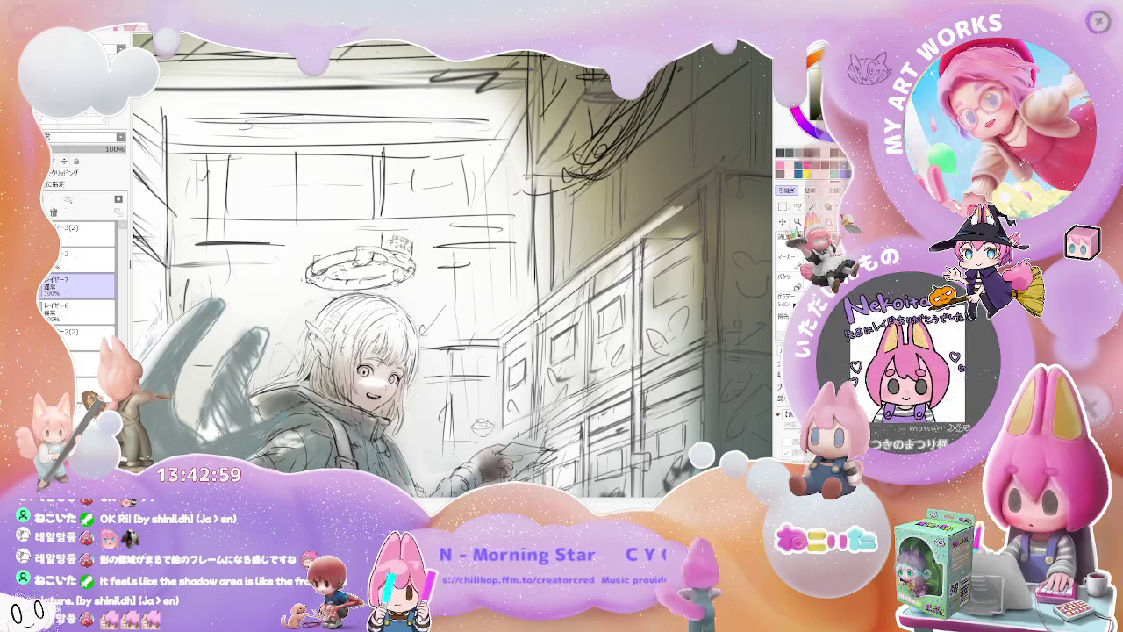
mouse_move(346, 261)
mouse_down()
mouse_move(386, 257)
mouse_move(401, 272)
mouse_up()
scroll(452, 268, down, 2)
scroll(452, 267, down, 2)
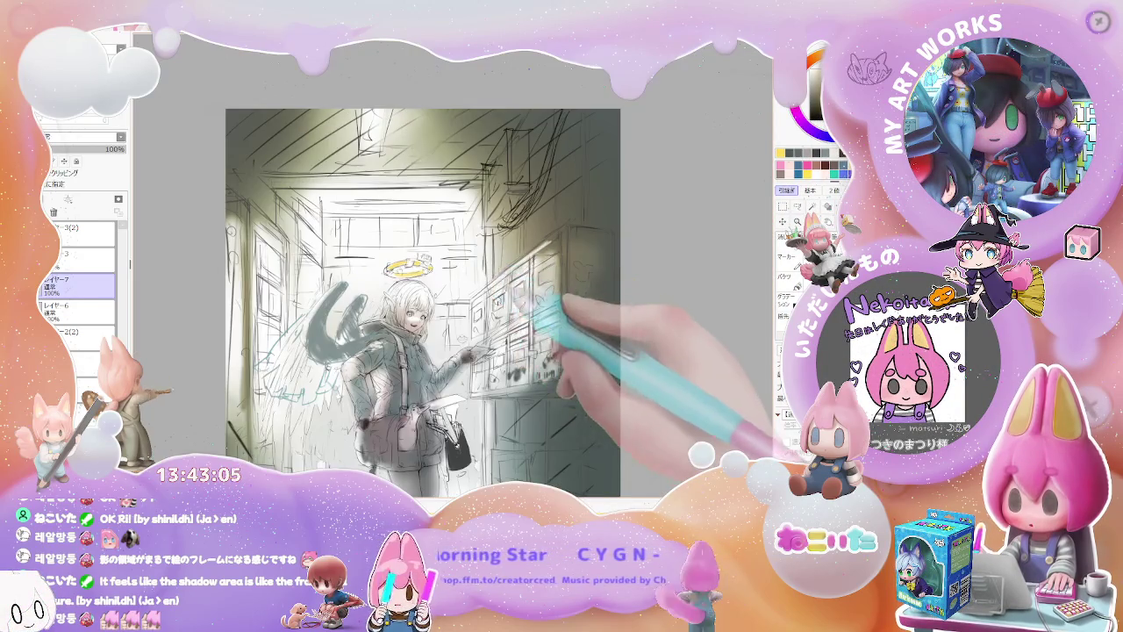
scroll(452, 268, down, 2)
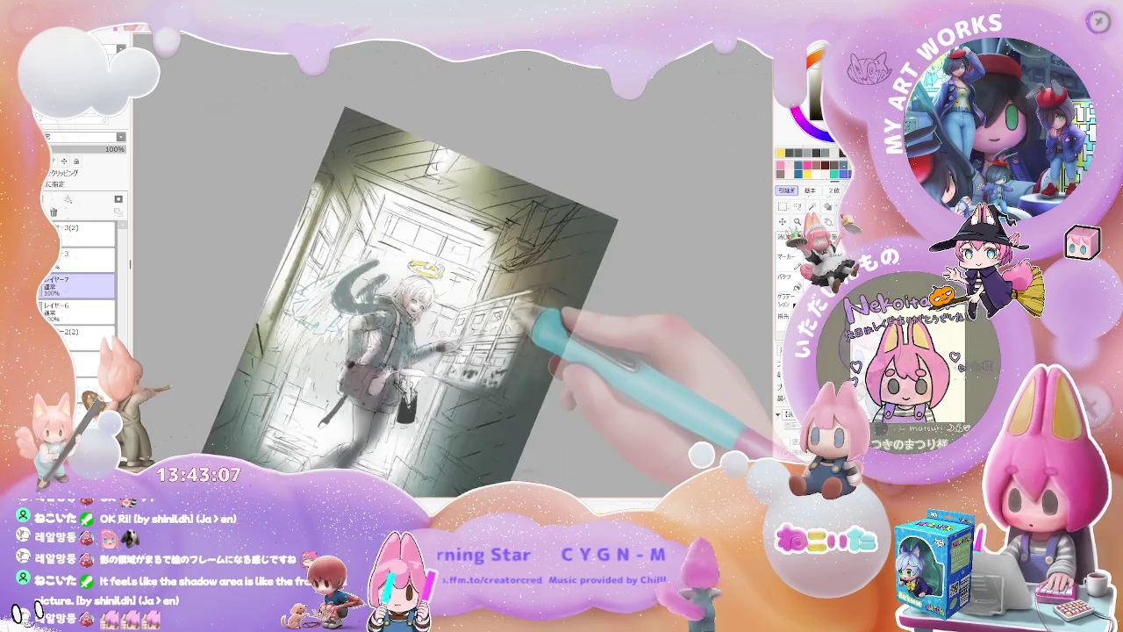
Step: Rotate and zoom the canvas to inspect the yellow halo from several tilted angles
drag(540, 329, 478, 264)
scroll(395, 263, up, 2)
scroll(421, 245, up, 2)
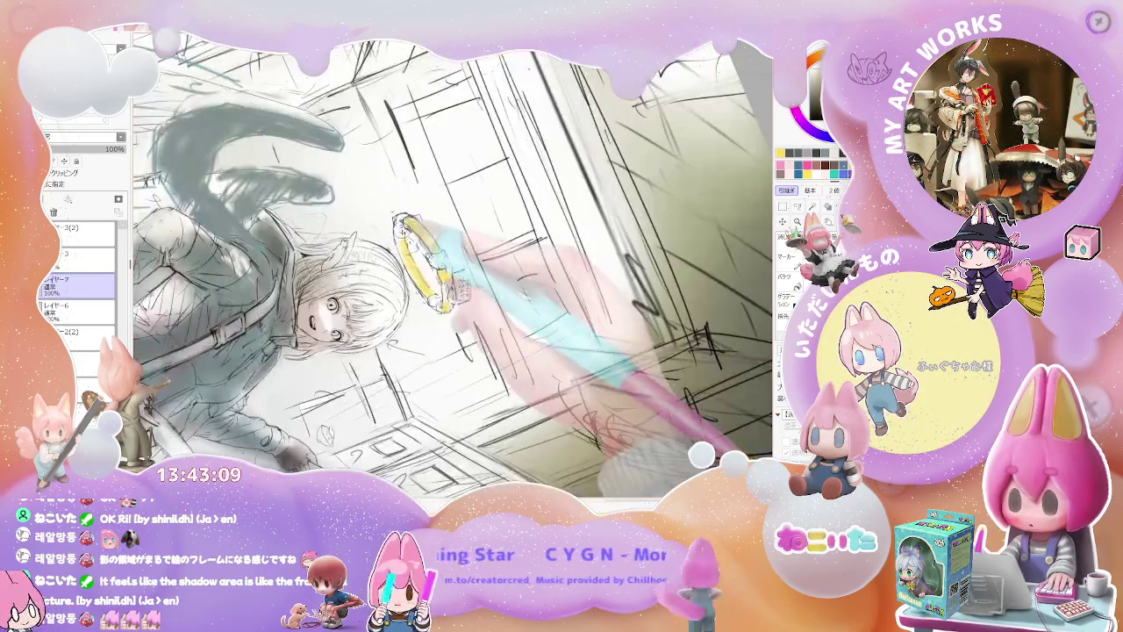
scroll(452, 267, down, 1)
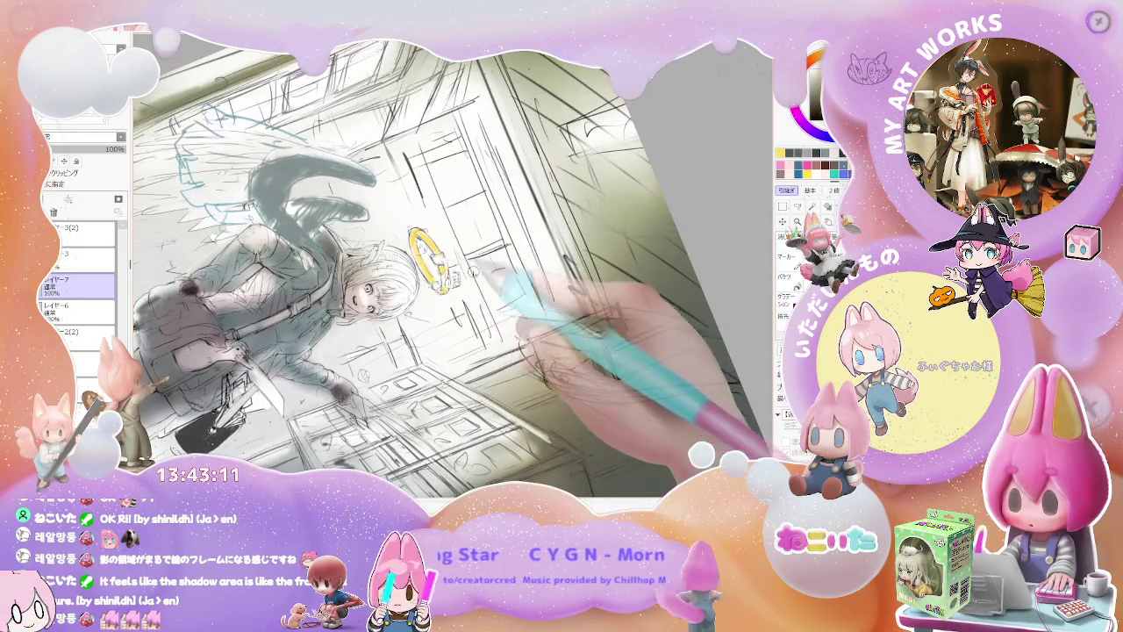
drag(492, 268, 531, 273)
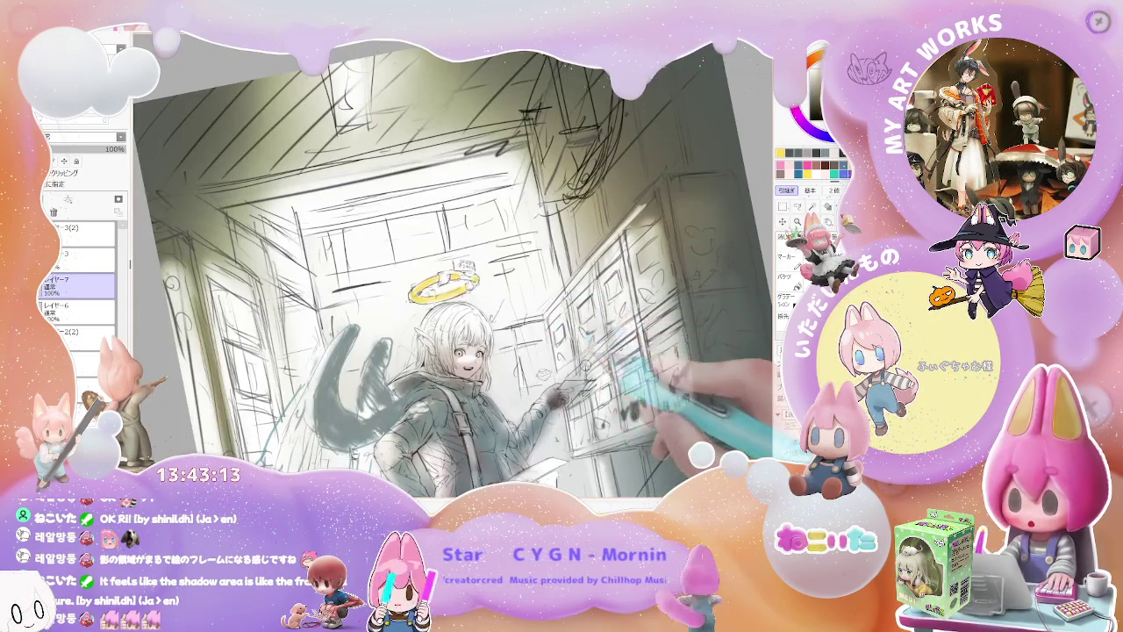
scroll(452, 267, down, 2)
drag(289, 162, 426, 346)
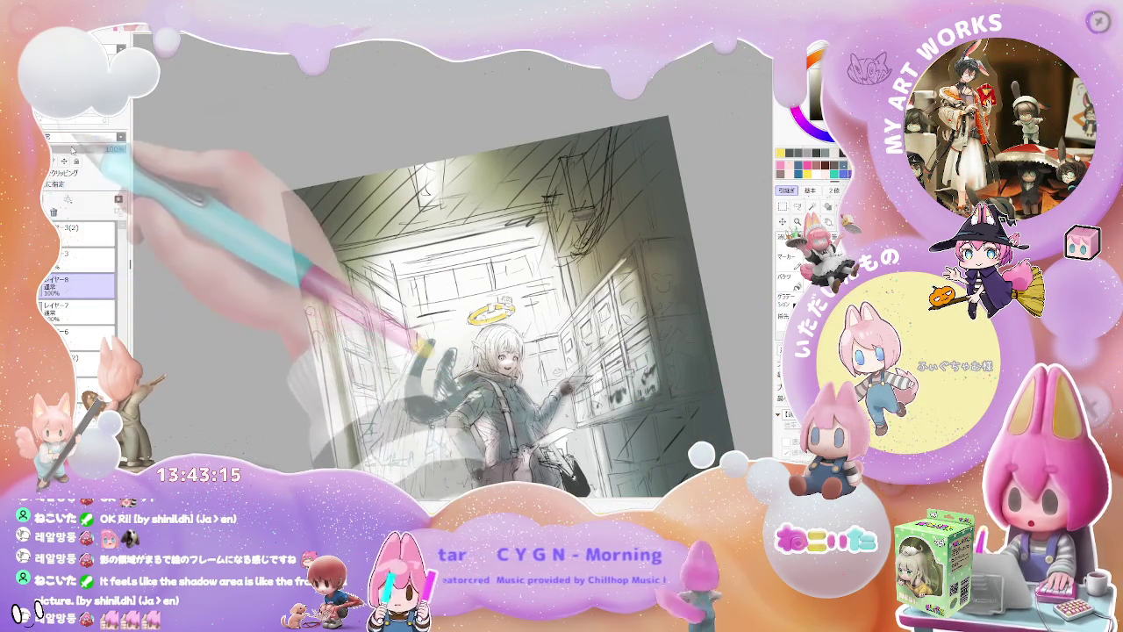
scroll(488, 309, up, 2)
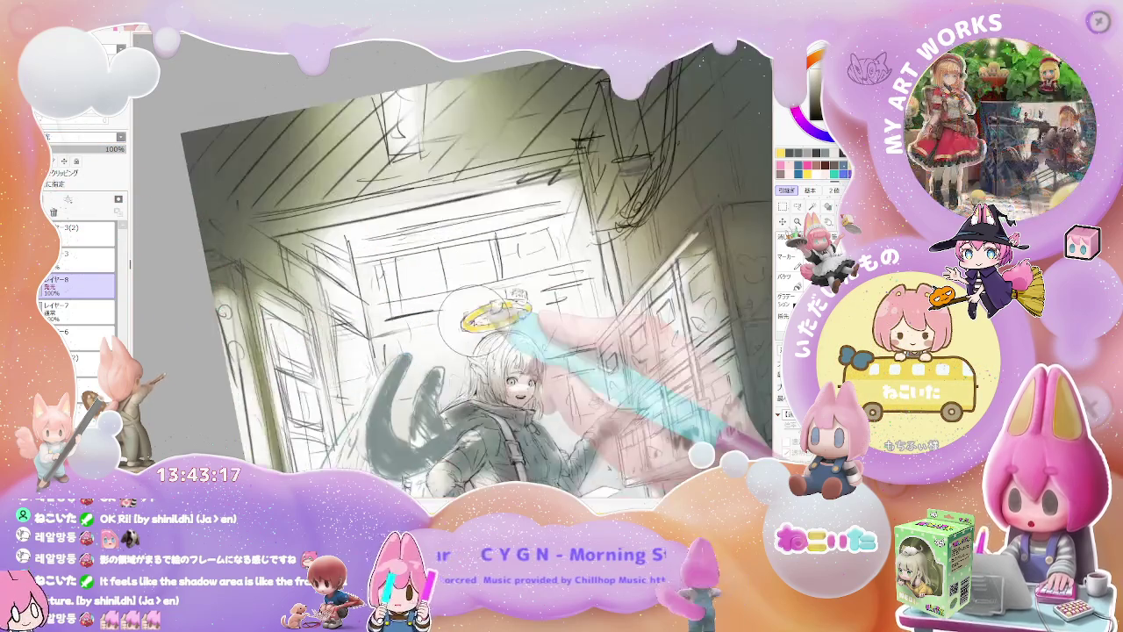
scroll(480, 309, up, 2)
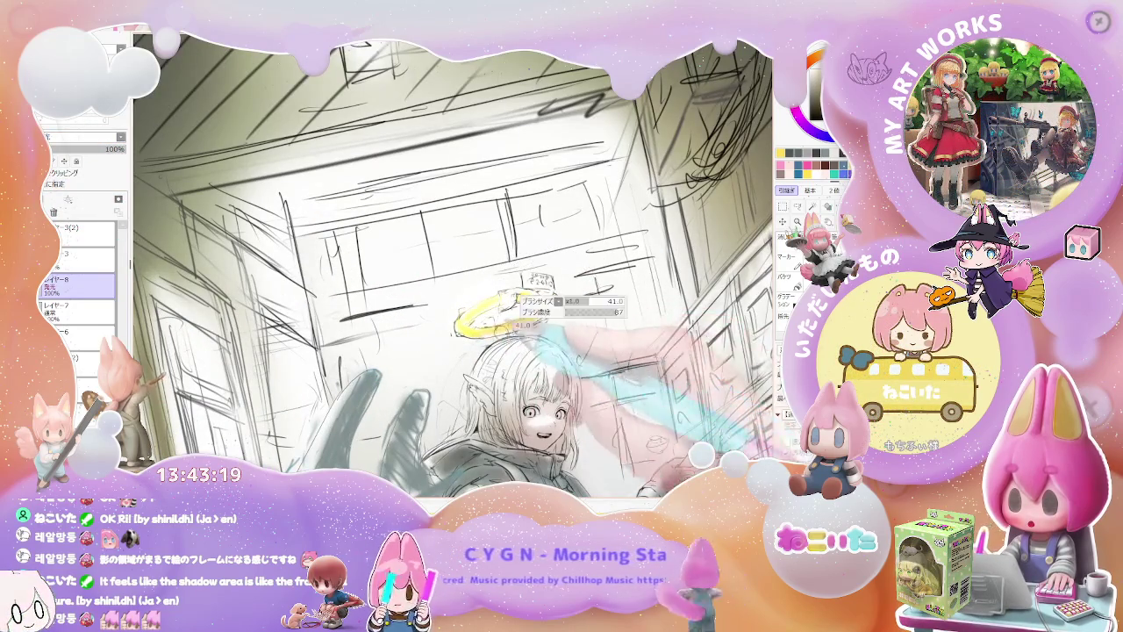
scroll(570, 298, down, 2)
scroll(570, 298, down, 1)
mouse_move(746, 369)
mouse_down()
mouse_move(727, 413)
mouse_move(583, 312)
mouse_up()
Step: Reset the rotation upright, retilt slightly, and preview the drawing as a blurred grayscale image
key(Home)
scroll(605, 369, down, 1)
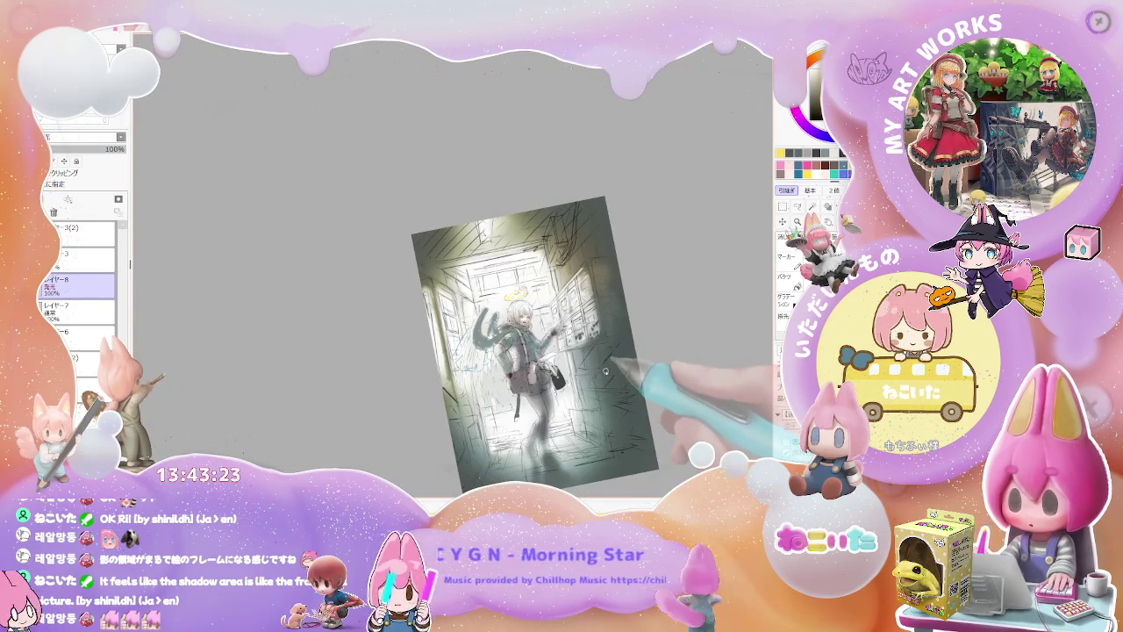
scroll(604, 374, down, 1)
scroll(604, 376, up, 1)
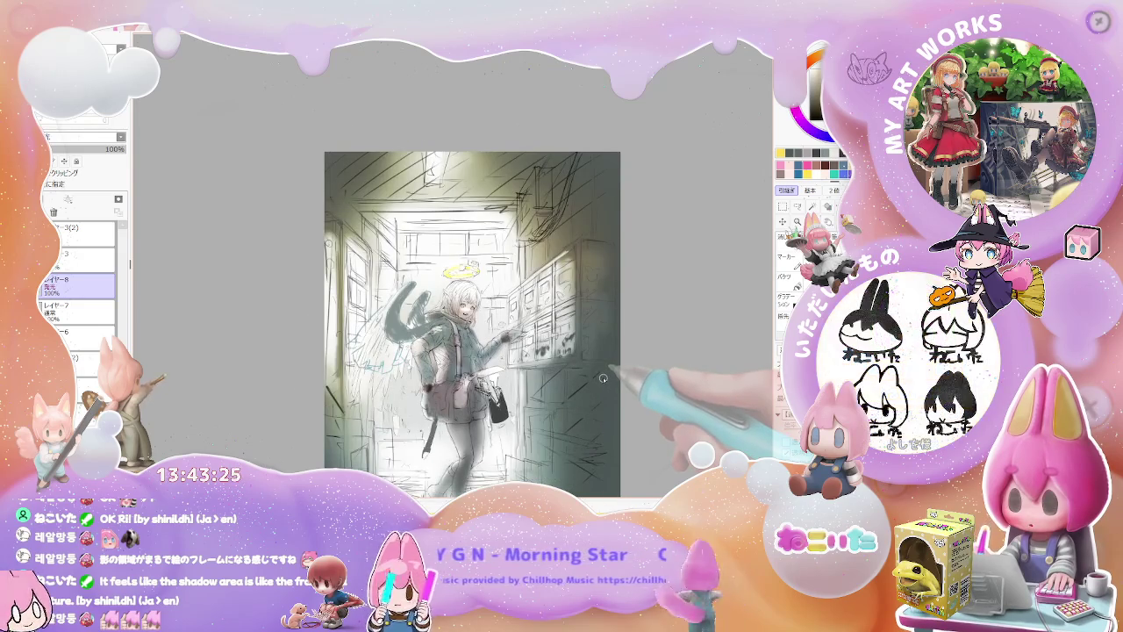
drag(605, 376, 544, 351)
scroll(526, 343, up, 2)
scroll(458, 320, up, 1)
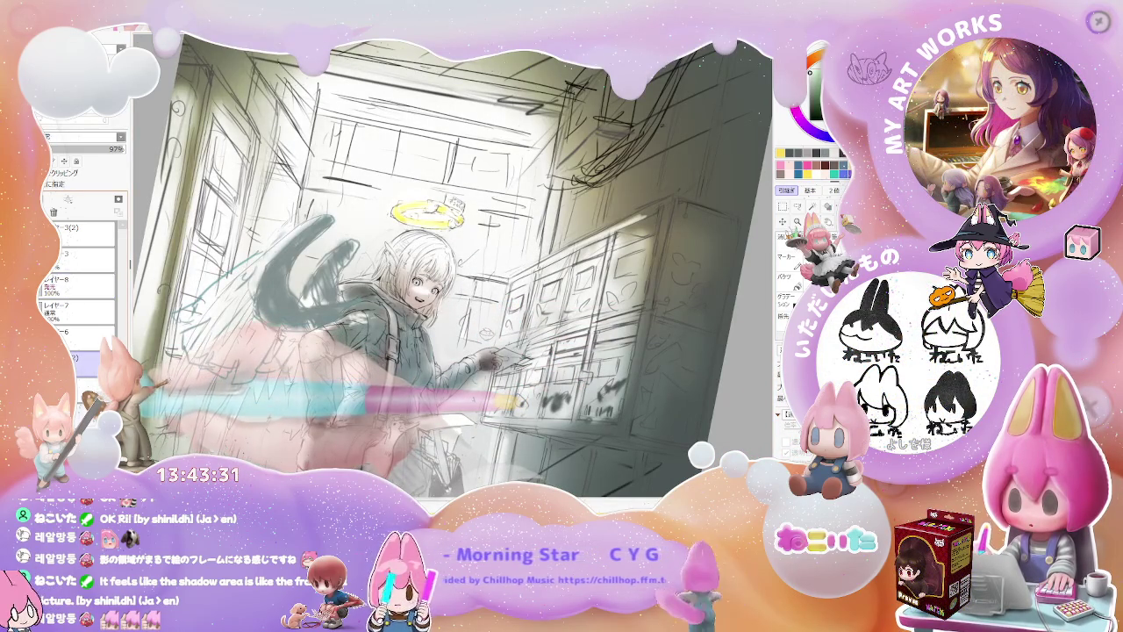
key(ctrl+Tab)
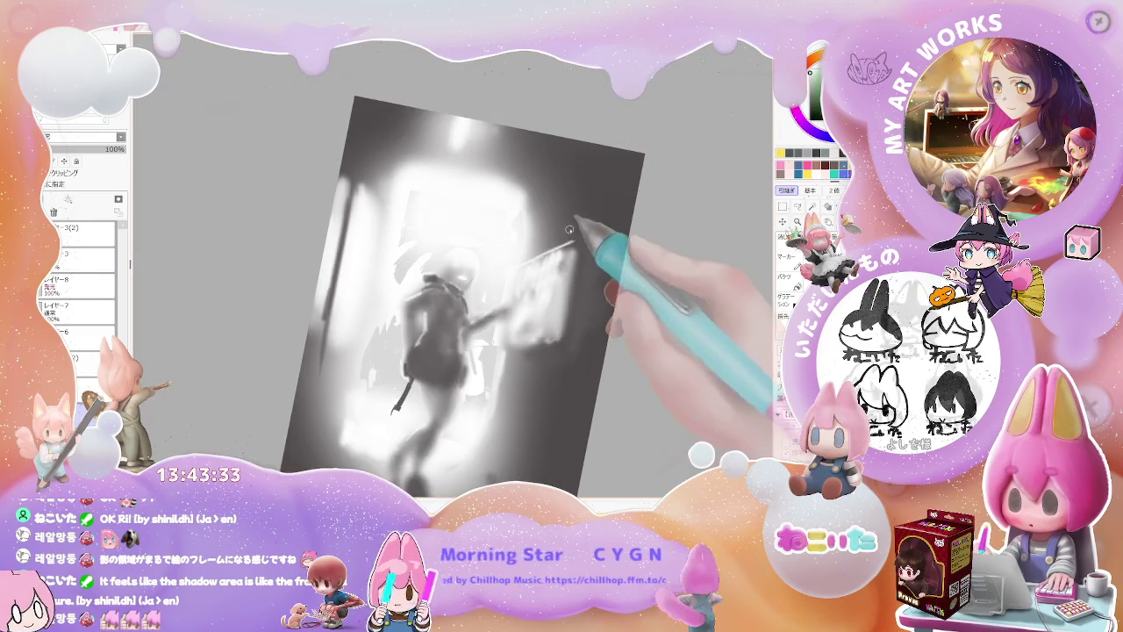
drag(439, 326, 498, 240)
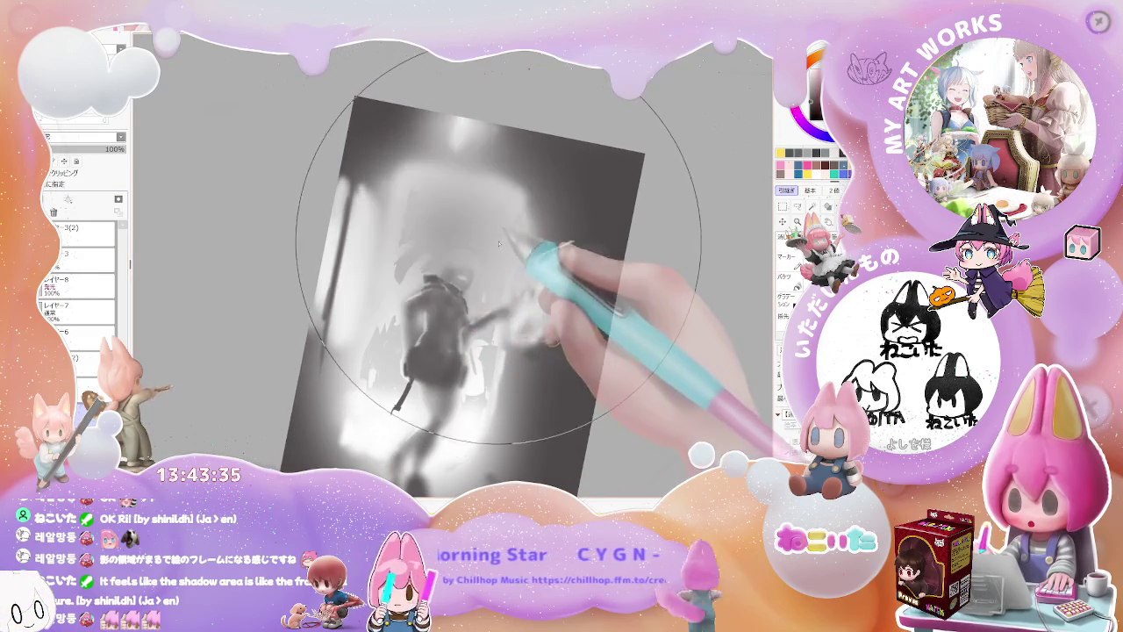
key(ctrl+Tab)
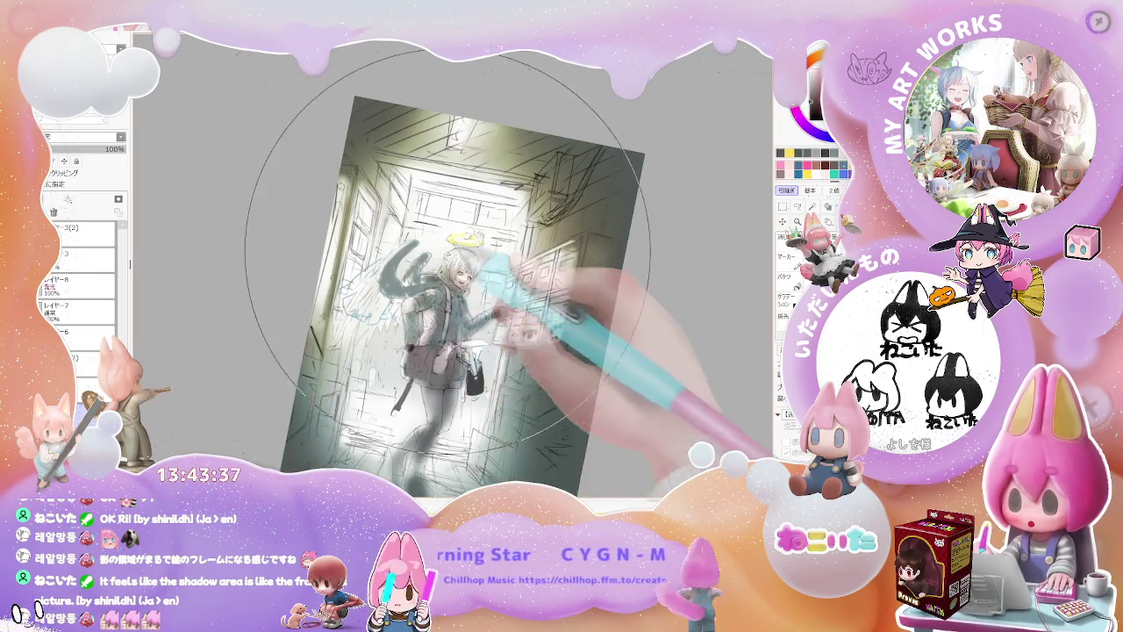
drag(421, 377, 491, 255)
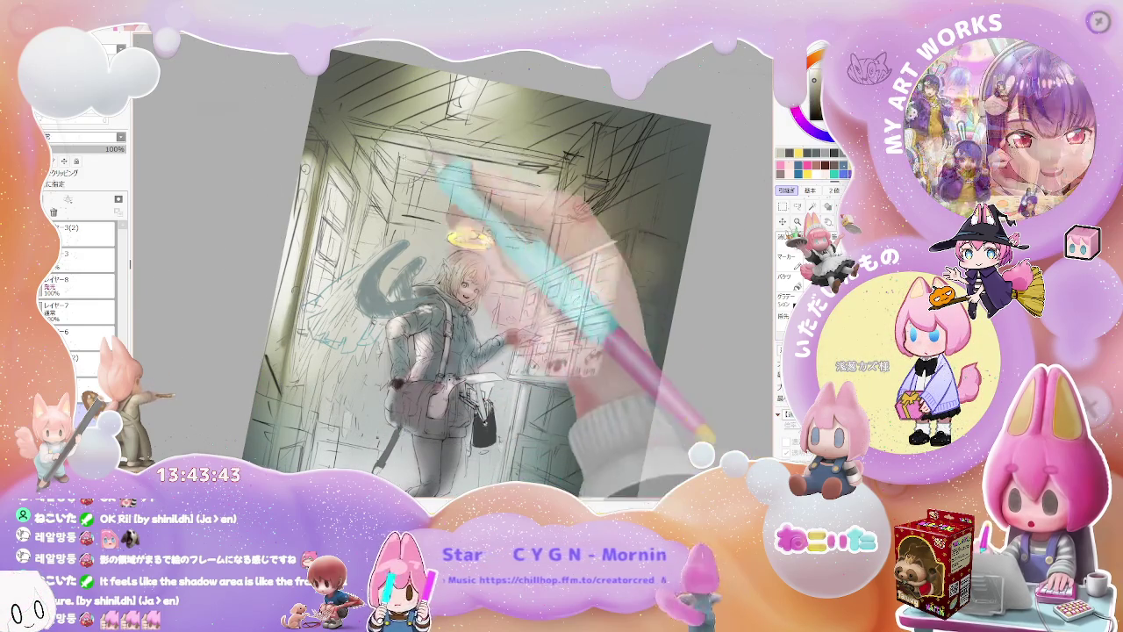
key(ctrl+minus)
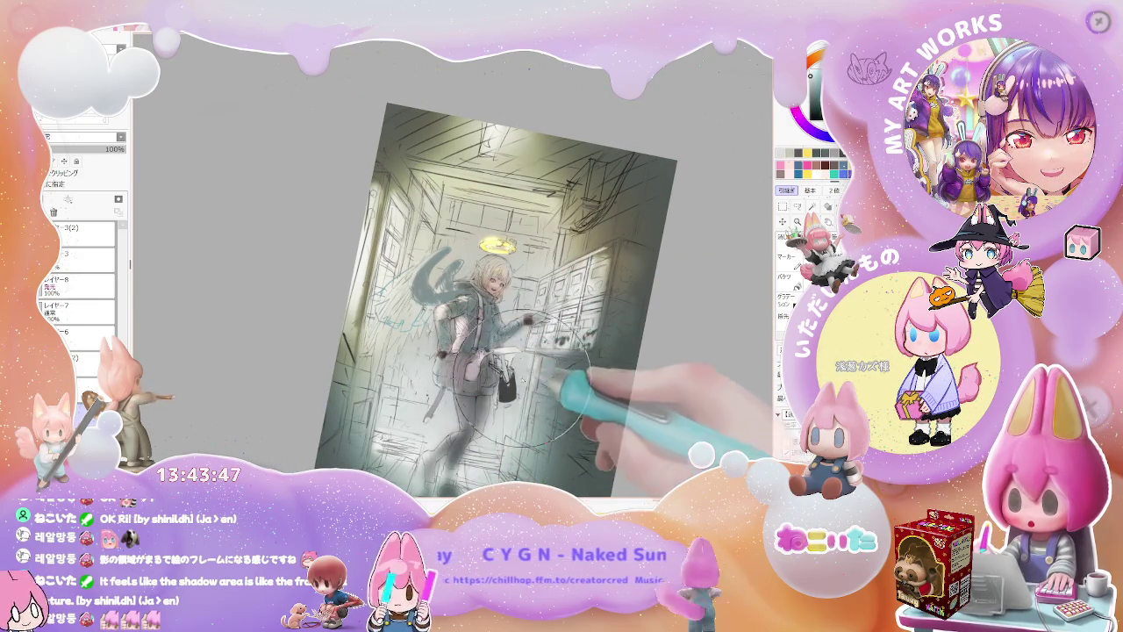
key(ctrl+plus)
key(ctrl+plus)
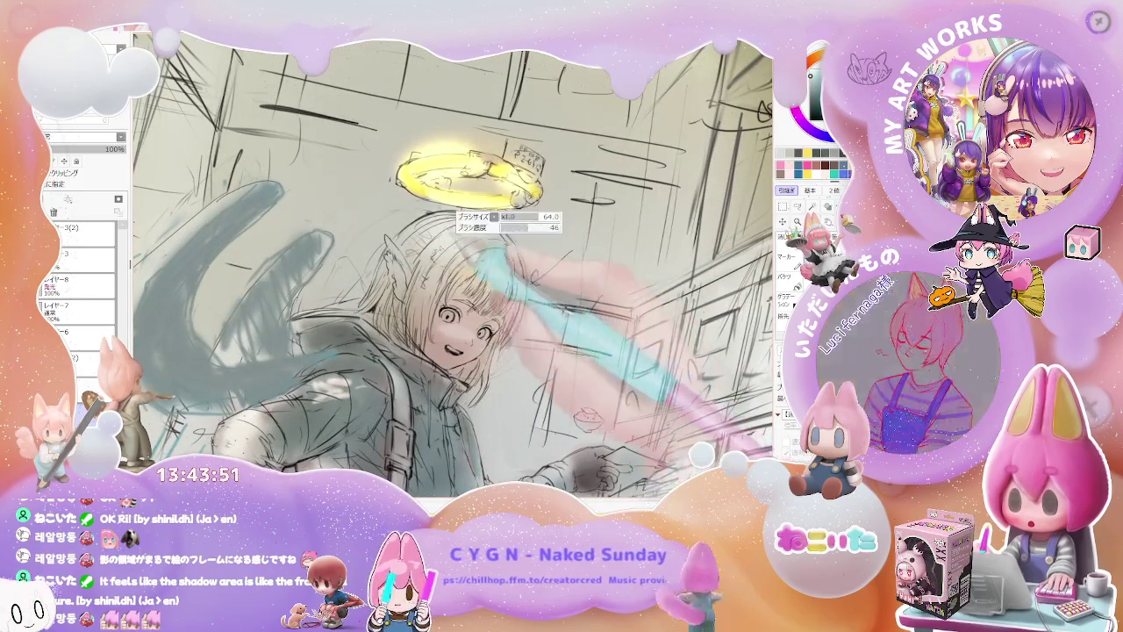
key(ctrl+minus)
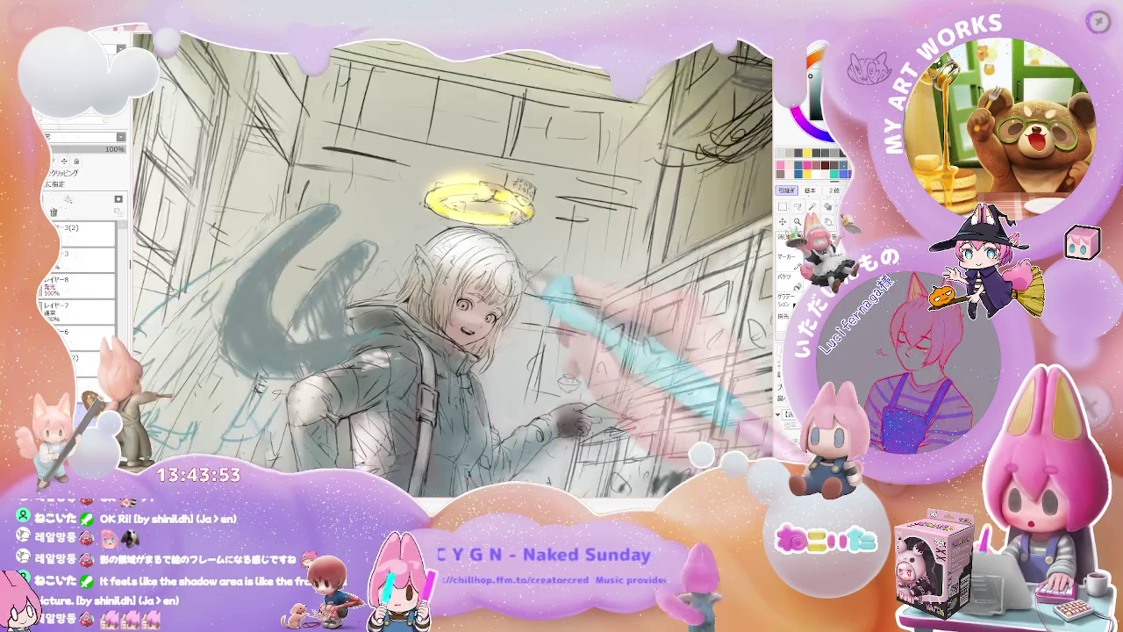
key(ctrl+minus)
key(Delete)
key(Delete)
key(Delete)
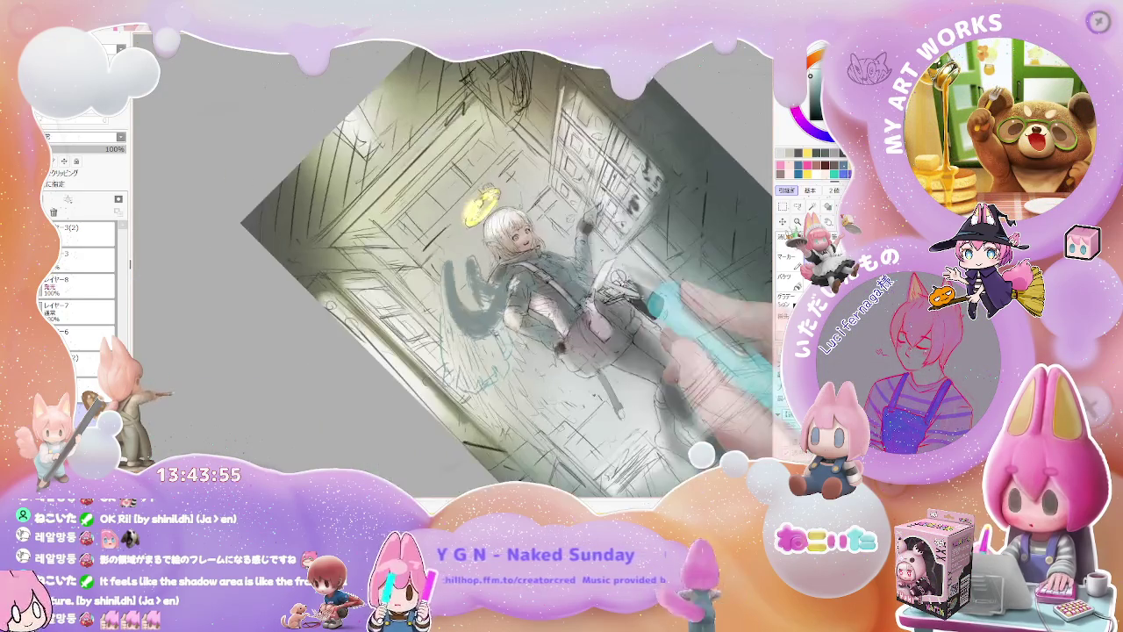
key(ctrl+plus)
key(ctrl+plus)
key(Home)
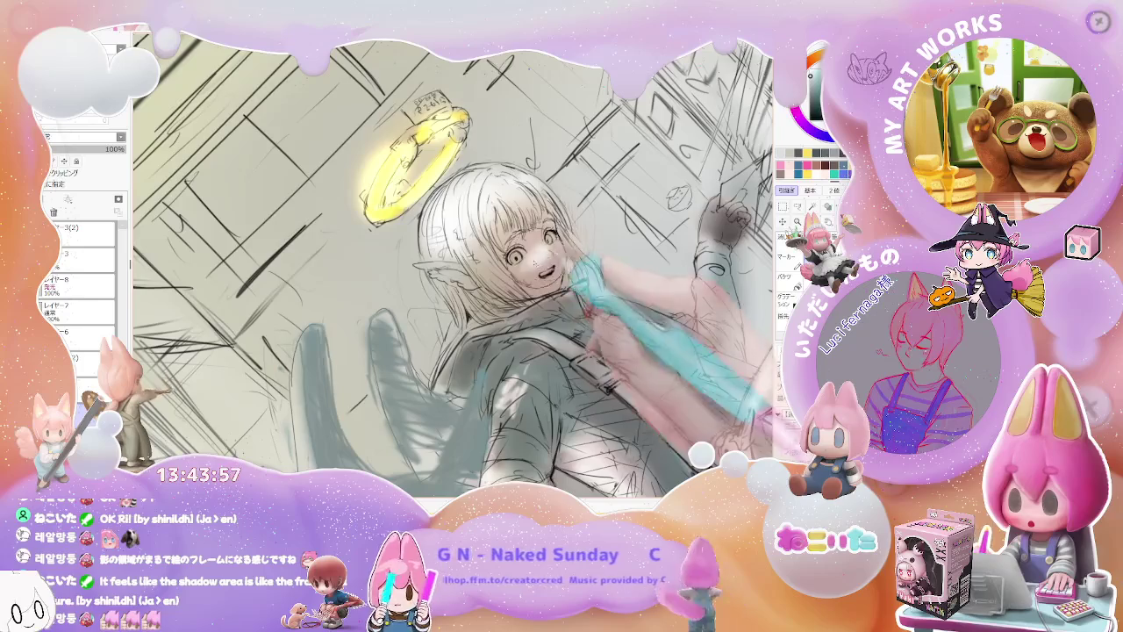
key(ctrl+minus)
key(End)
key(ctrl+plus)
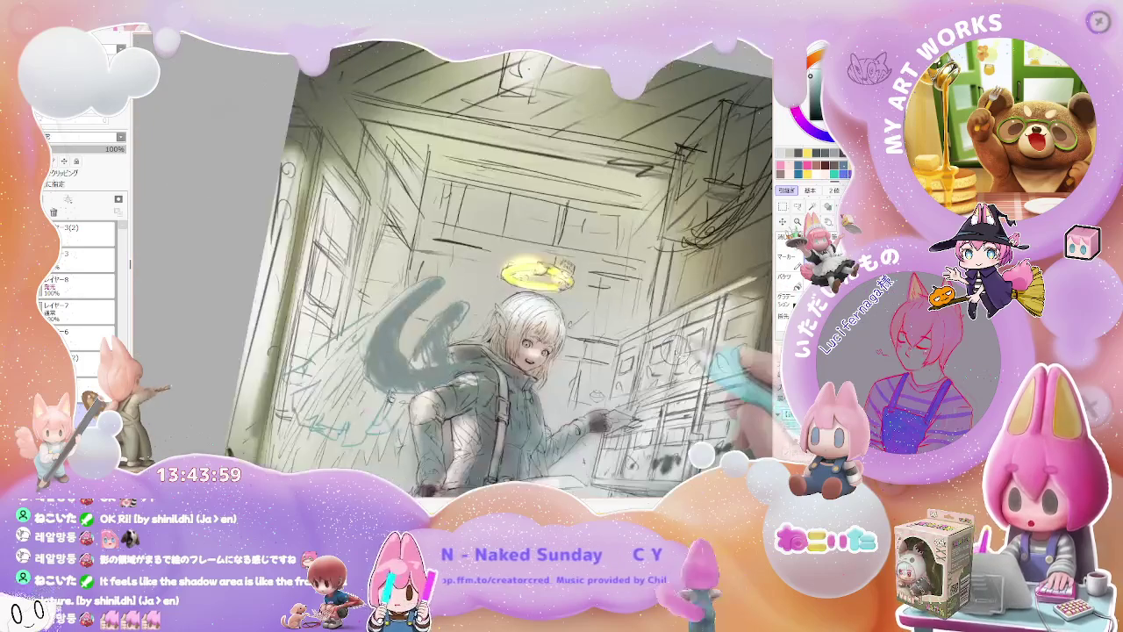
key(ctrl+minus)
key(ctrl+minus)
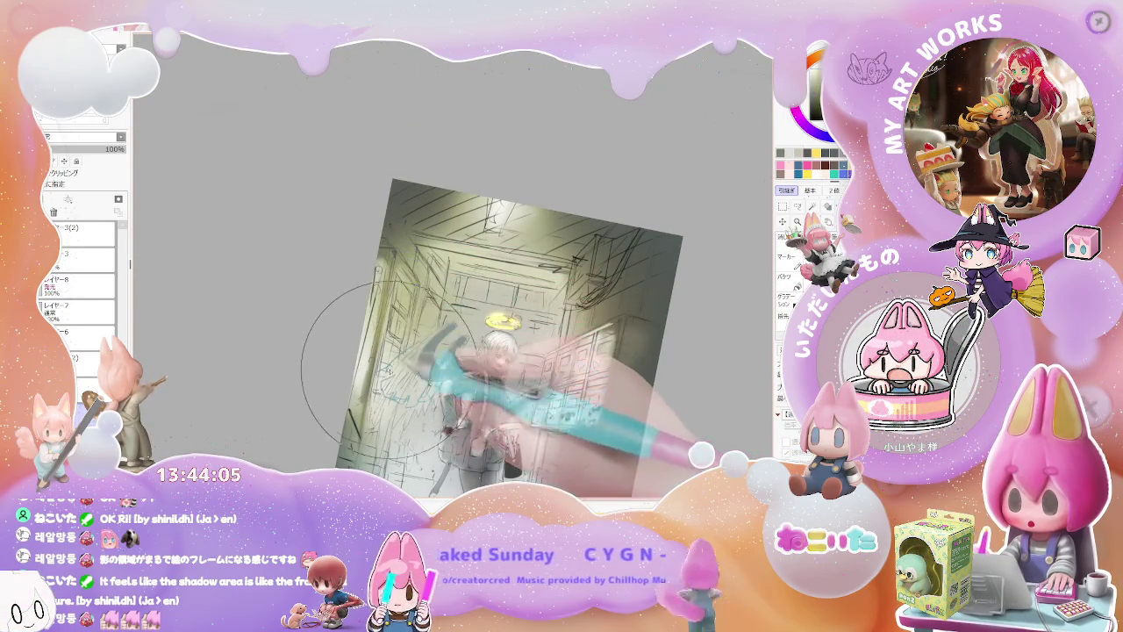
key(End)
key(End)
key(End)
key(End)
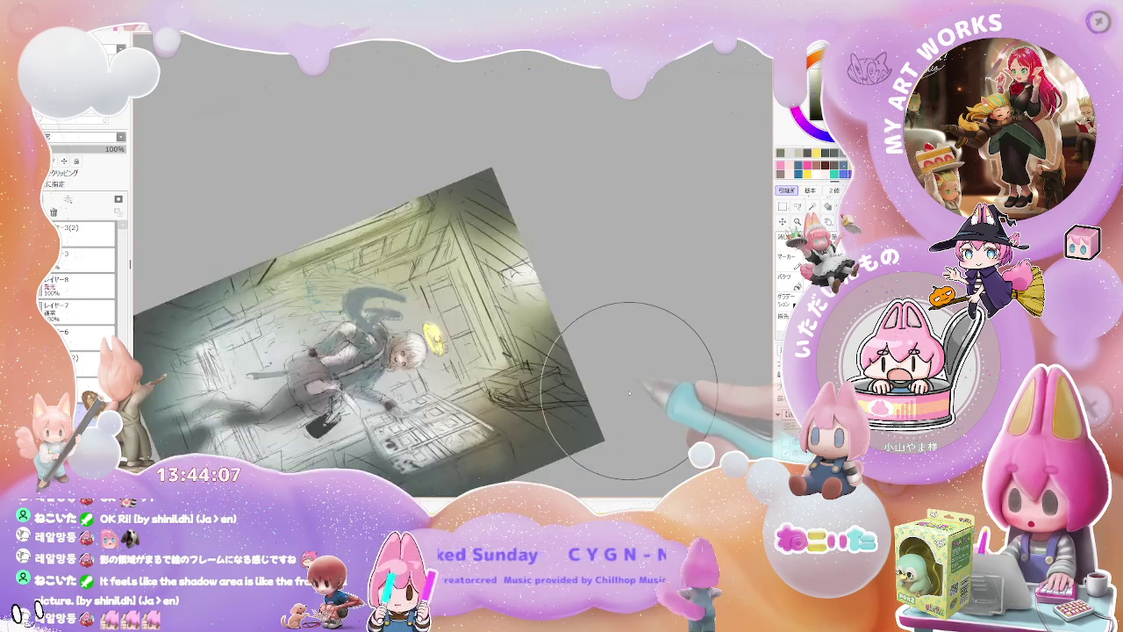
key(Delete)
key(Delete)
key(Delete)
key(Delete)
key(Delete)
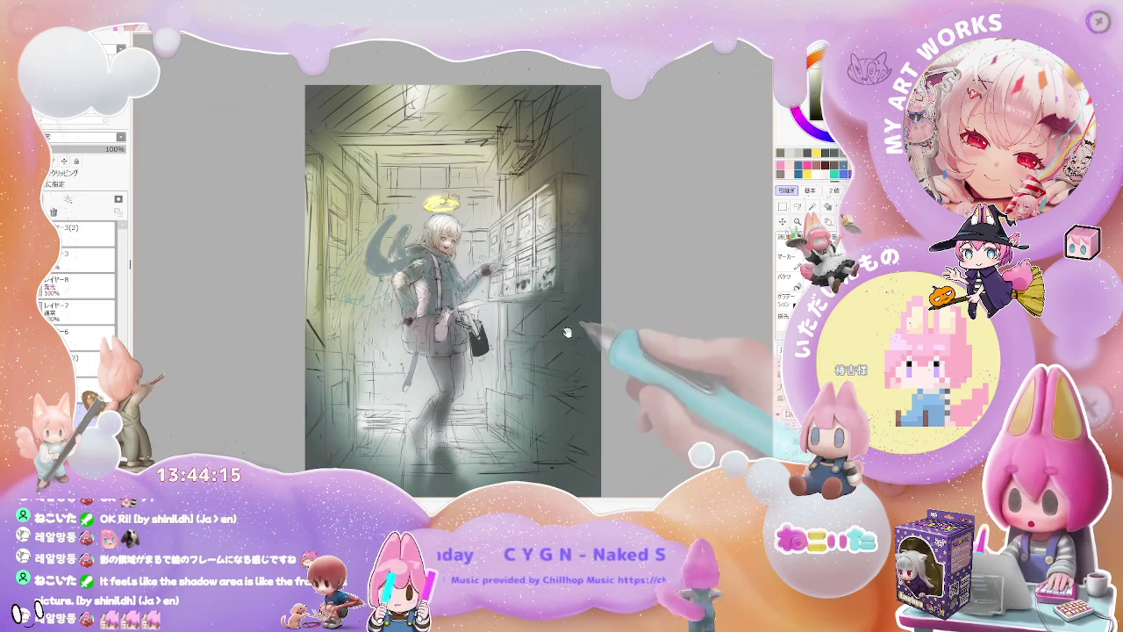
scroll(577, 336, up, 3)
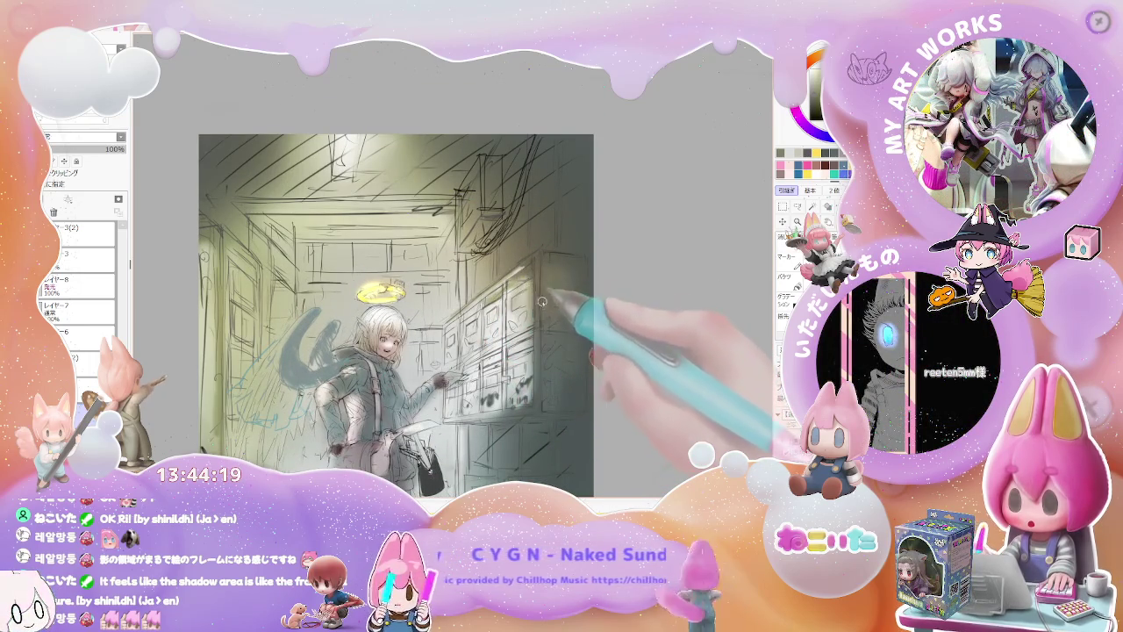
drag(539, 301, 413, 389)
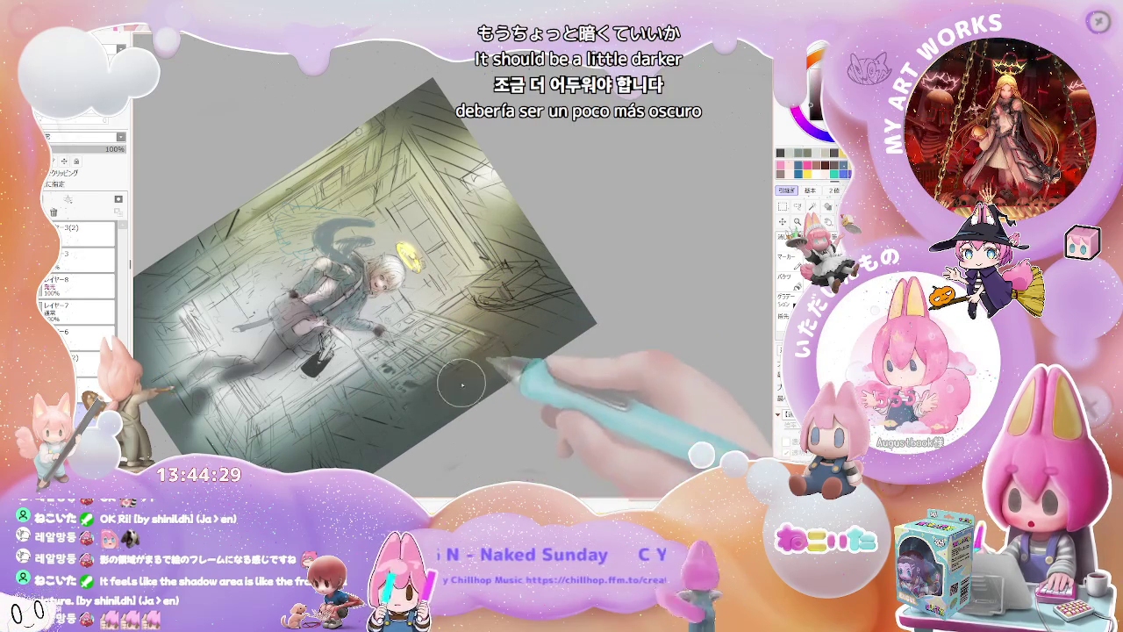
Step: Return the view upright and zoomed out, and adjust the brush size
key(Delete)
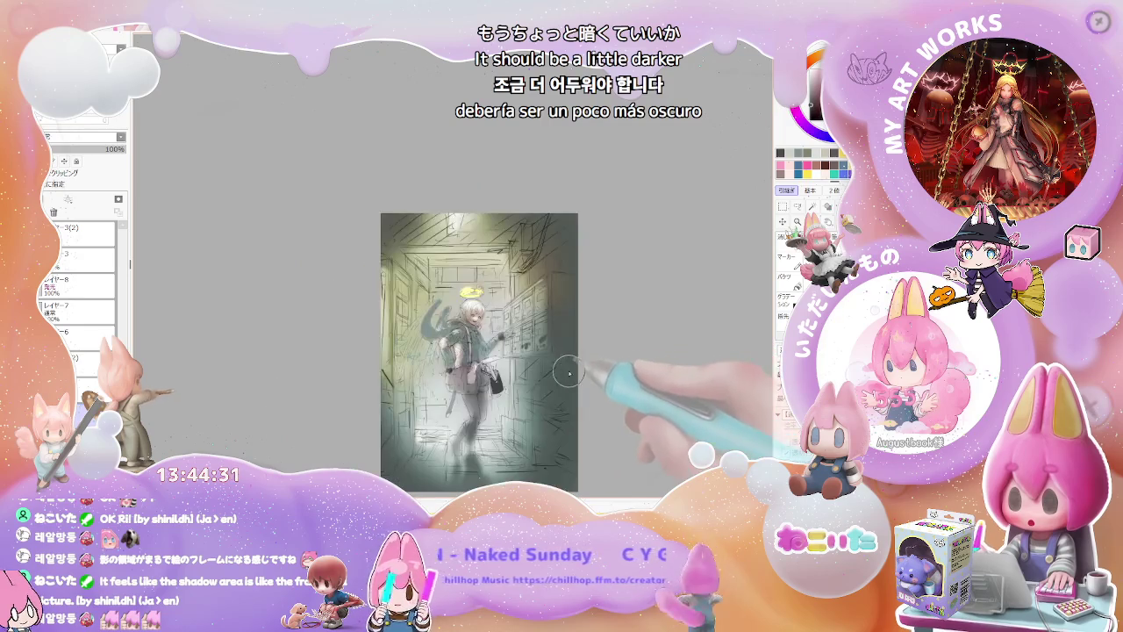
scroll(553, 353, up, 1)
scroll(517, 355, up, 1)
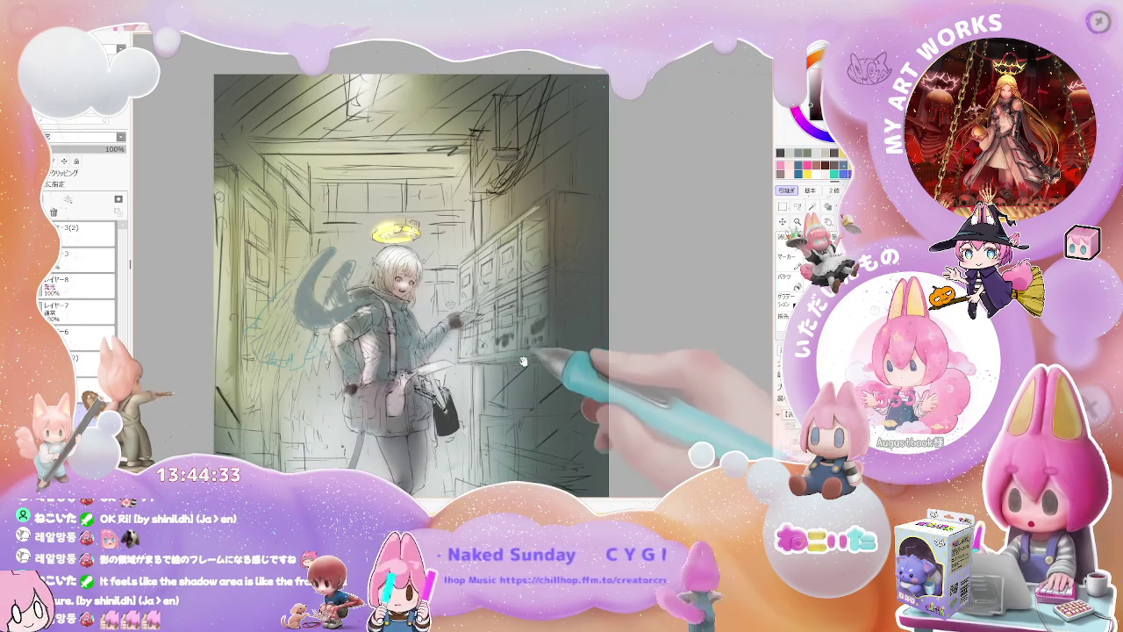
scroll(526, 369, up, 1)
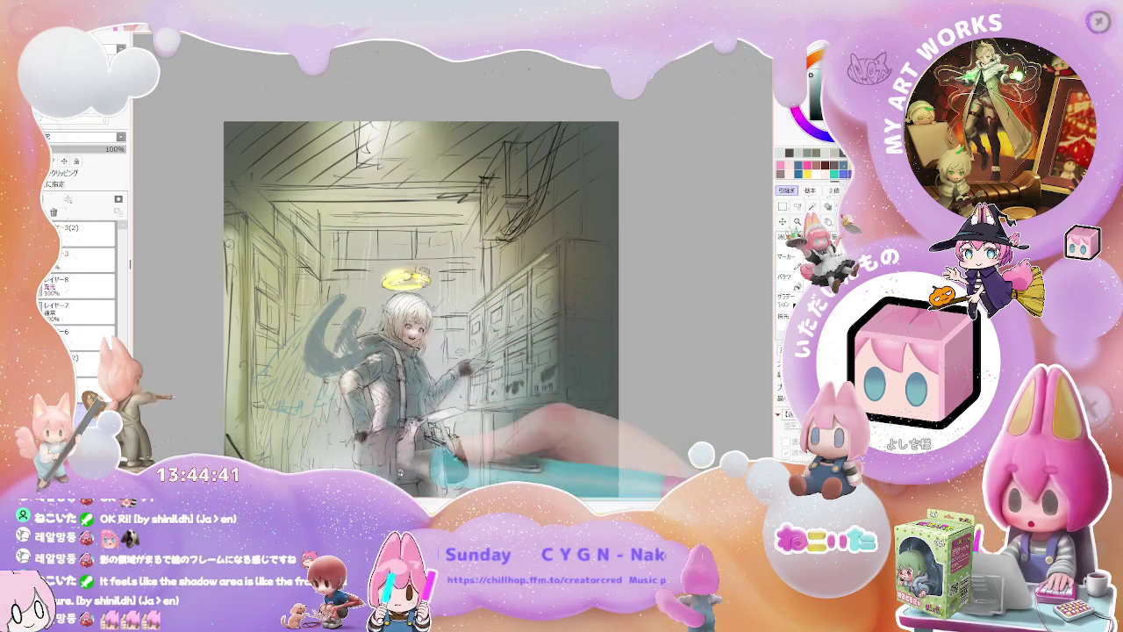
scroll(421, 308, down, 3)
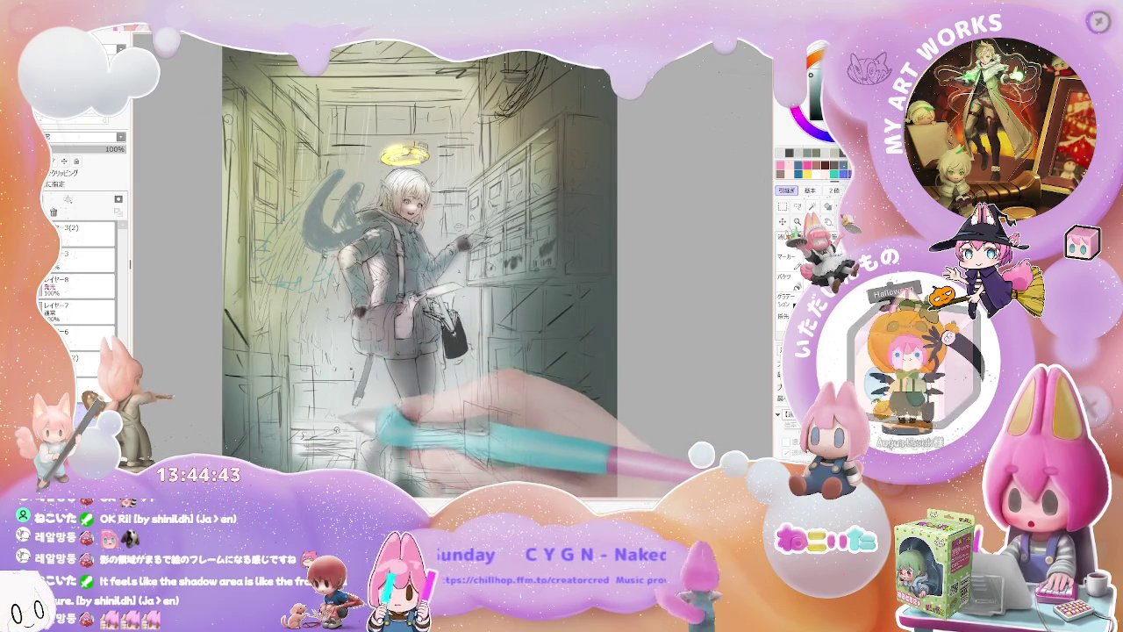
drag(341, 424, 443, 424)
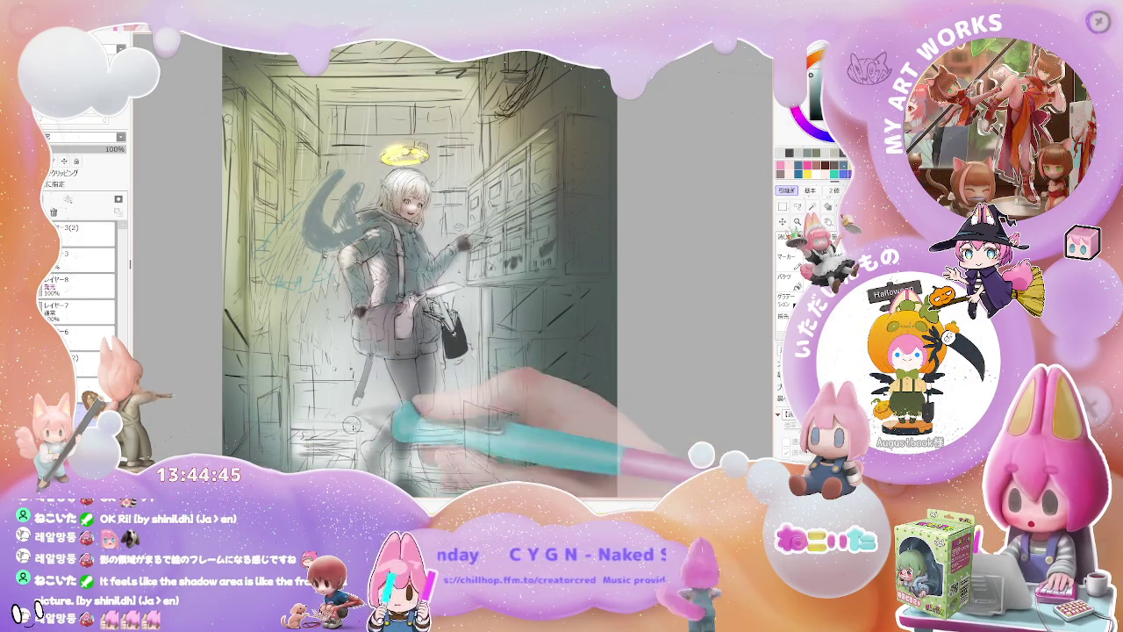
Step: Fit the drawing in view and paint light white wing strokes behind the girl's back
key(minus)
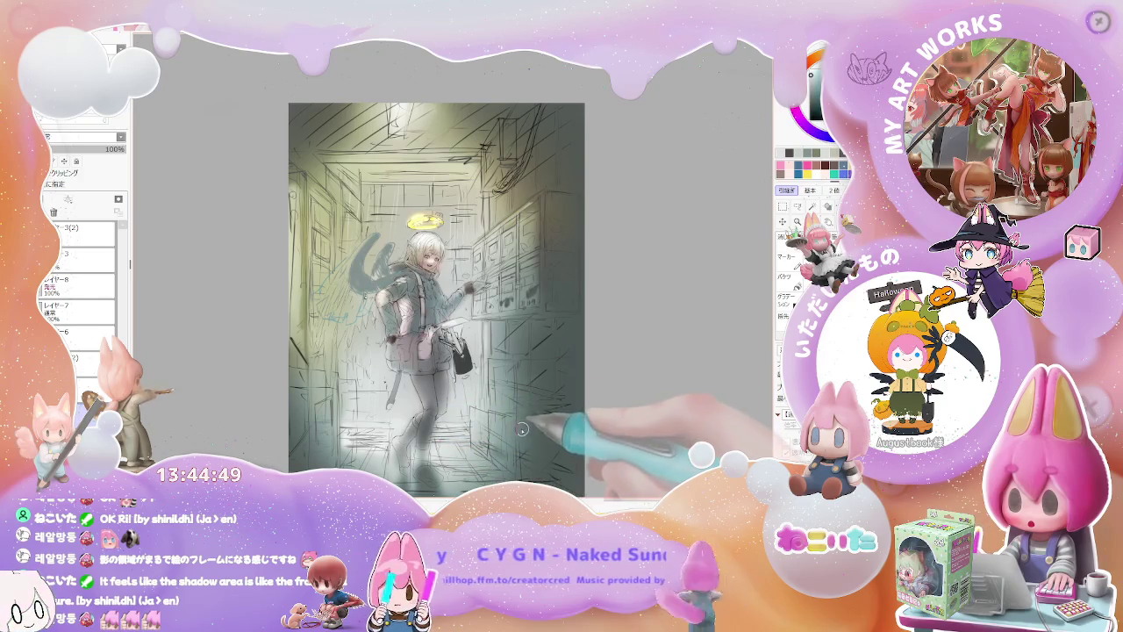
key(End)
key(Home)
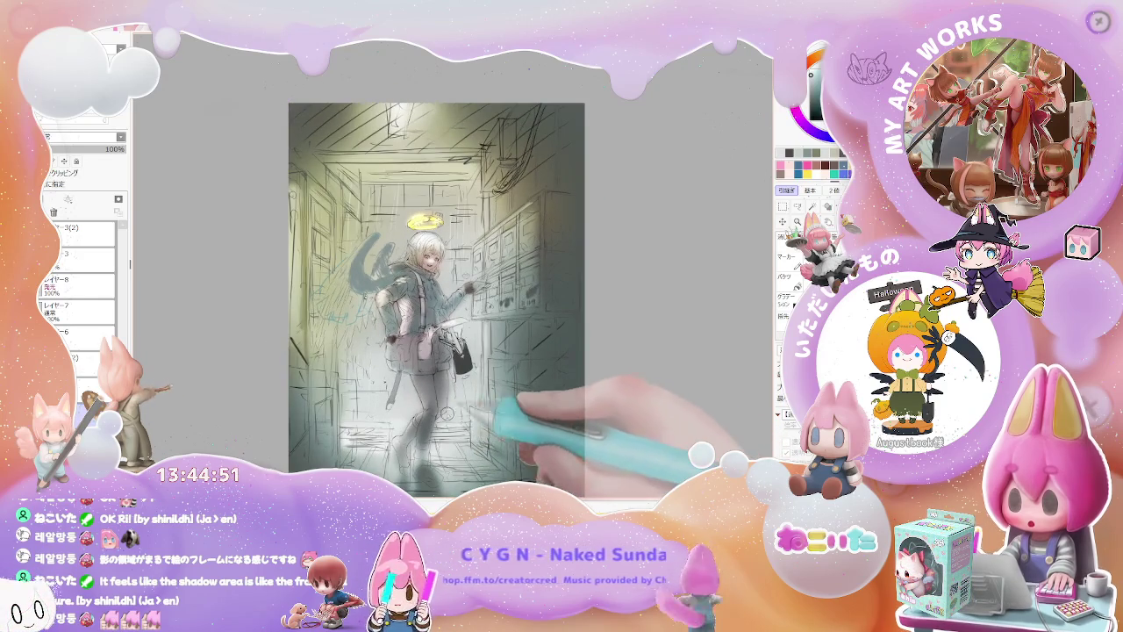
key(plus)
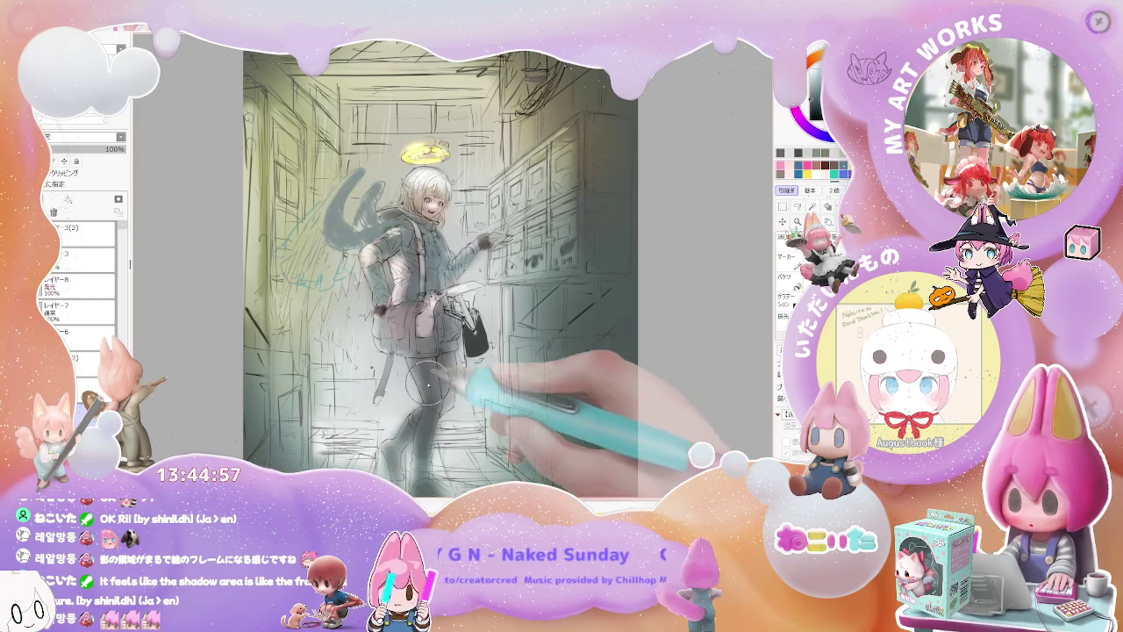
scroll(435, 448, up, 1)
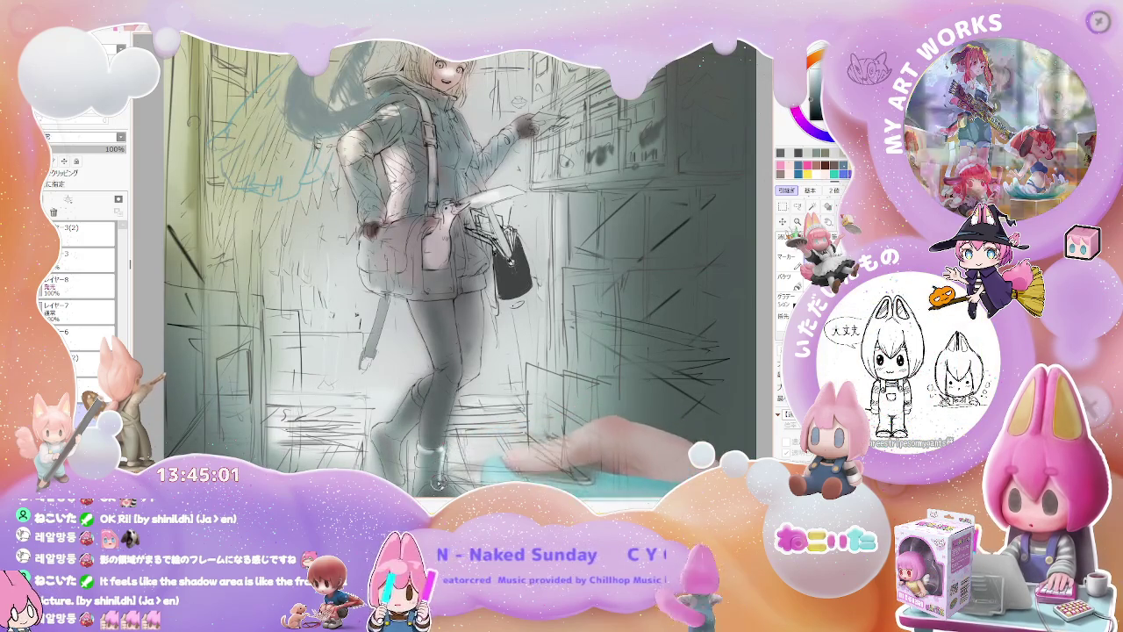
scroll(411, 413, down, 1)
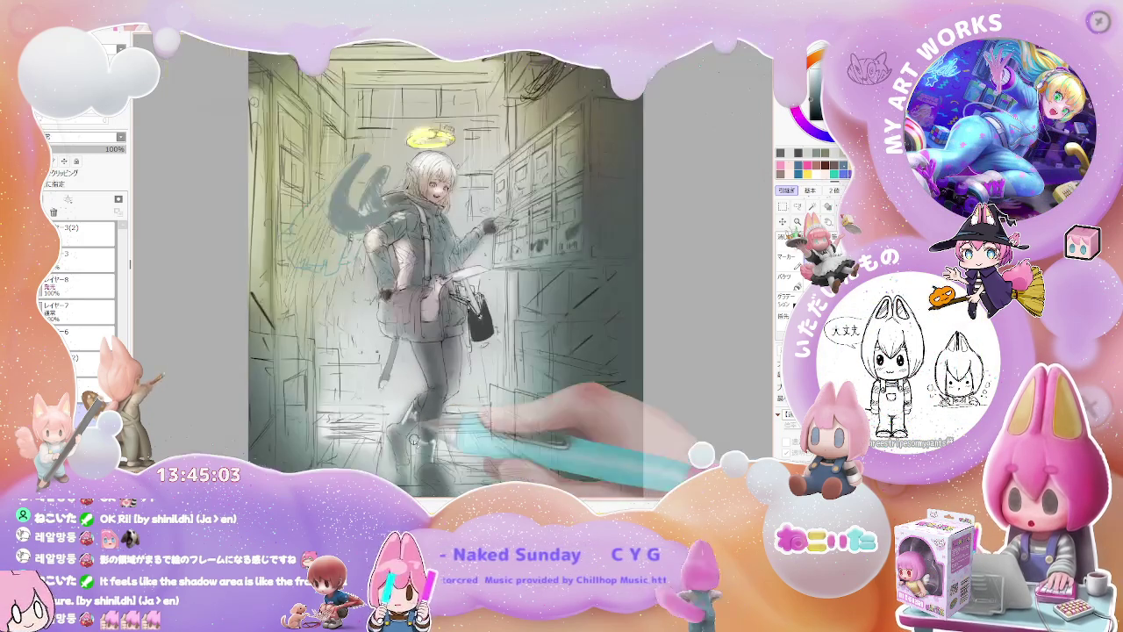
scroll(421, 430, down, 1)
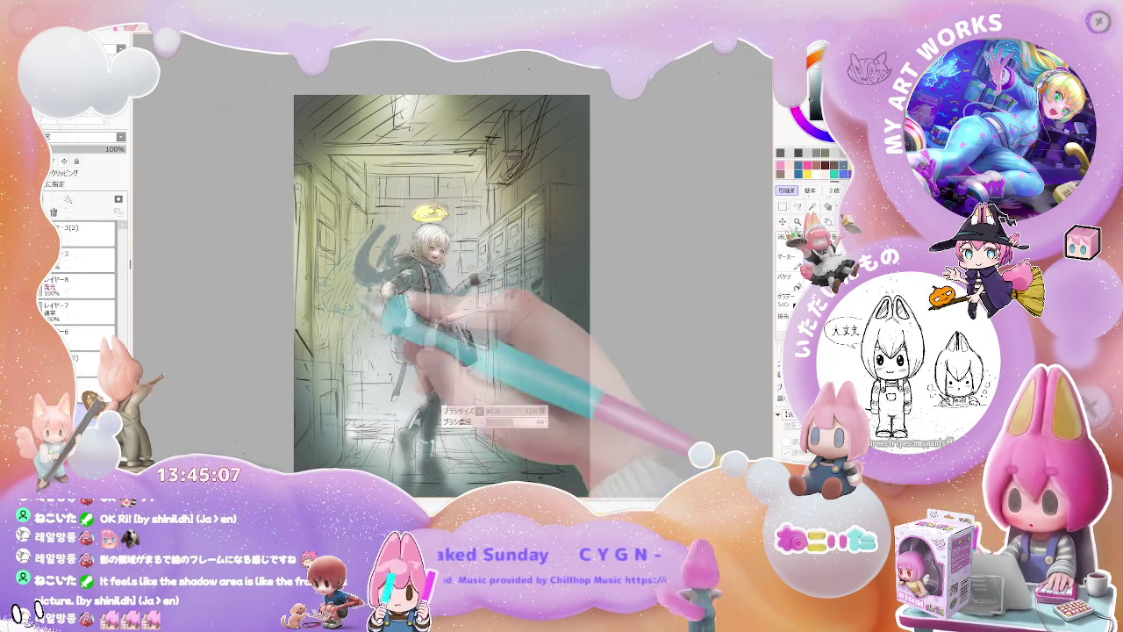
mouse_move(377, 263)
mouse_down()
mouse_move(342, 338)
mouse_move(355, 254)
mouse_move(333, 307)
mouse_up()
drag(356, 258, 389, 325)
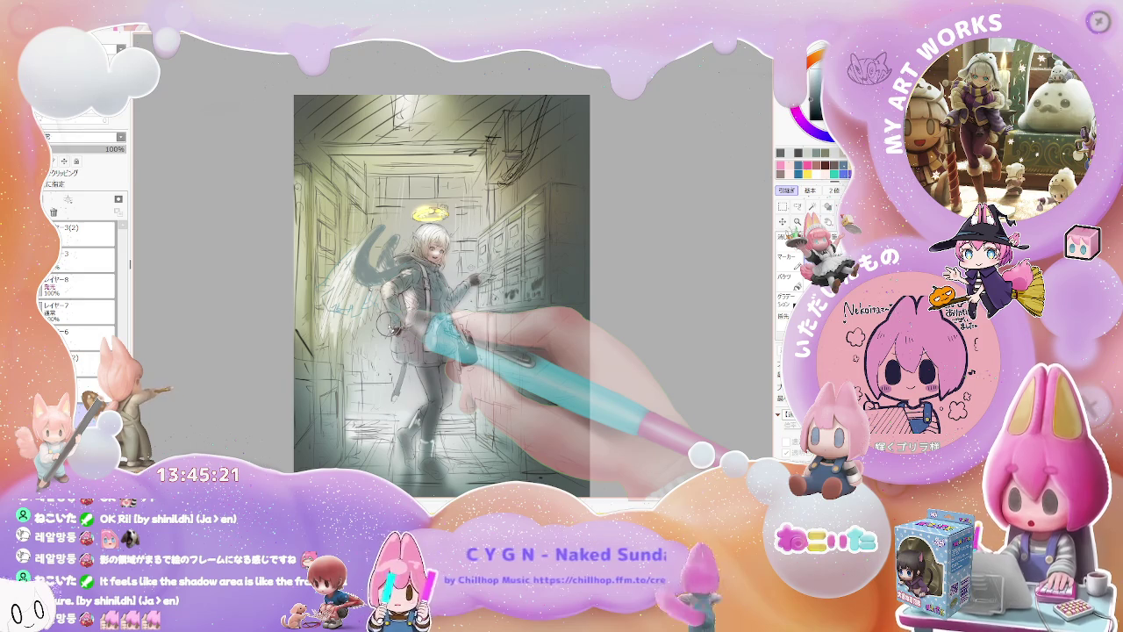
Step: Centre the girl in view and lighten her legs and lower body with light strokes
scroll(390, 325, up, 3)
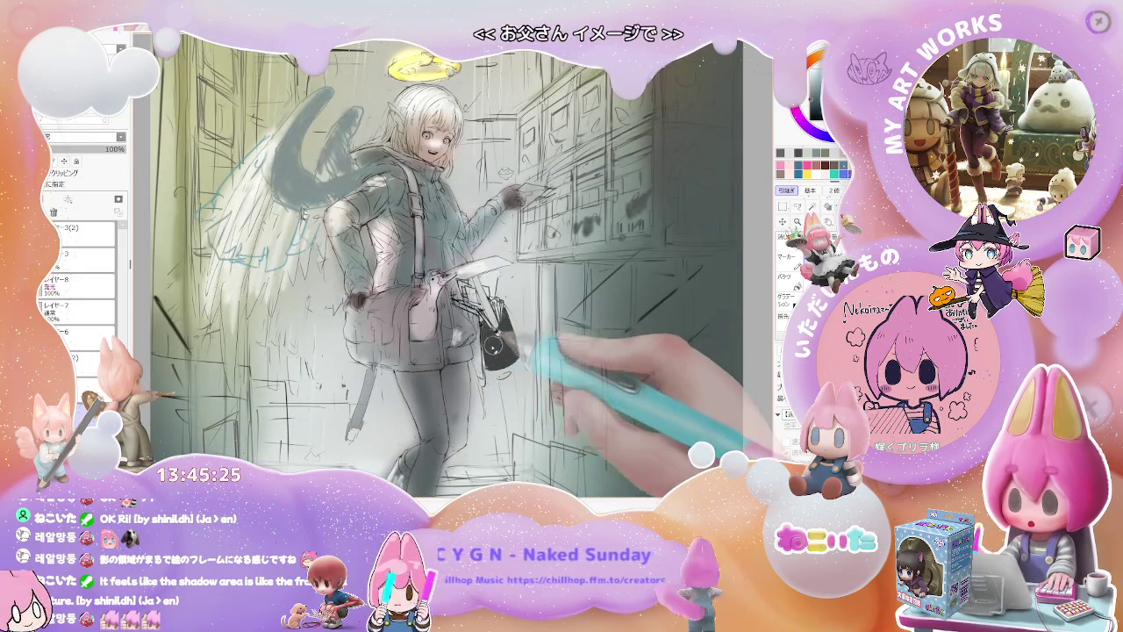
scroll(483, 338, down, 3)
drag(448, 368, 374, 334)
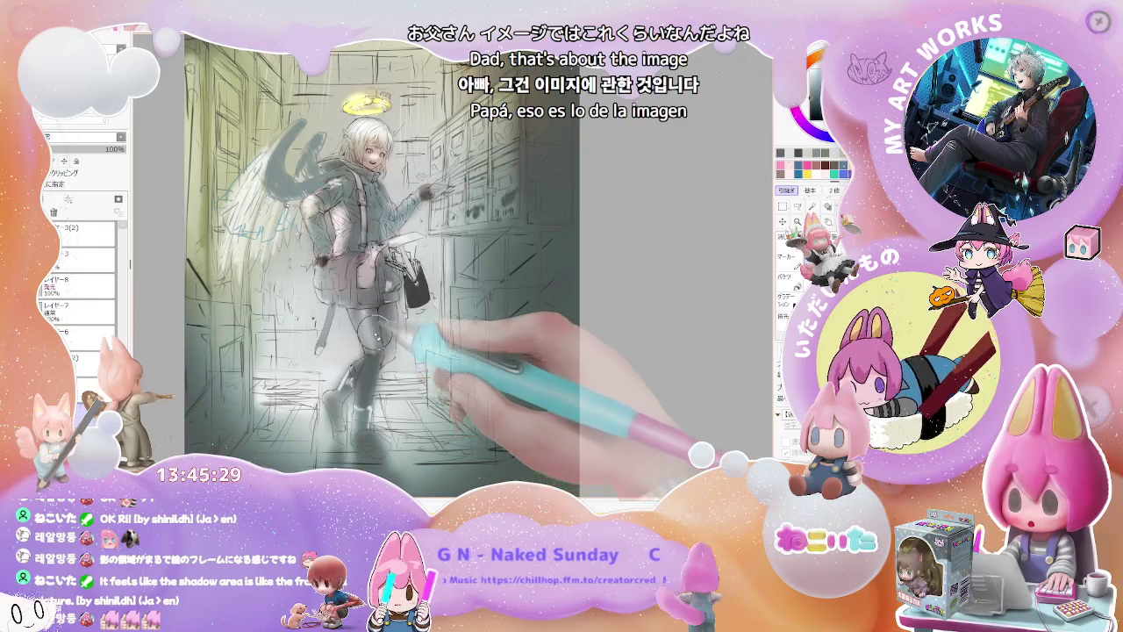
mouse_move(364, 328)
mouse_down()
mouse_move(381, 329)
mouse_move(355, 368)
mouse_up()
scroll(369, 377, down, 1)
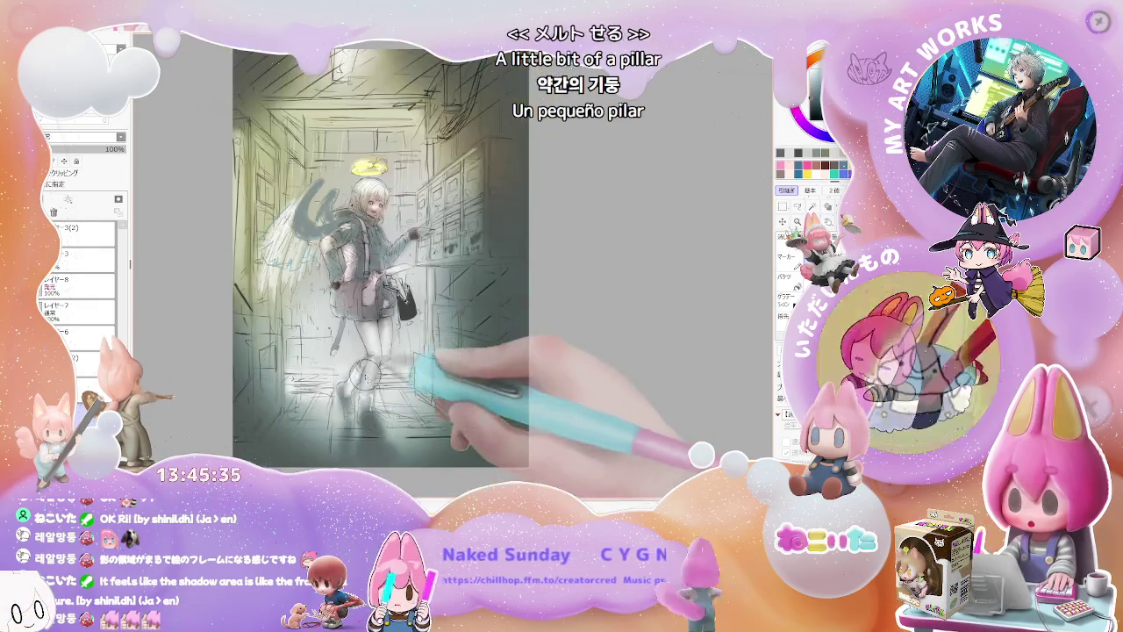